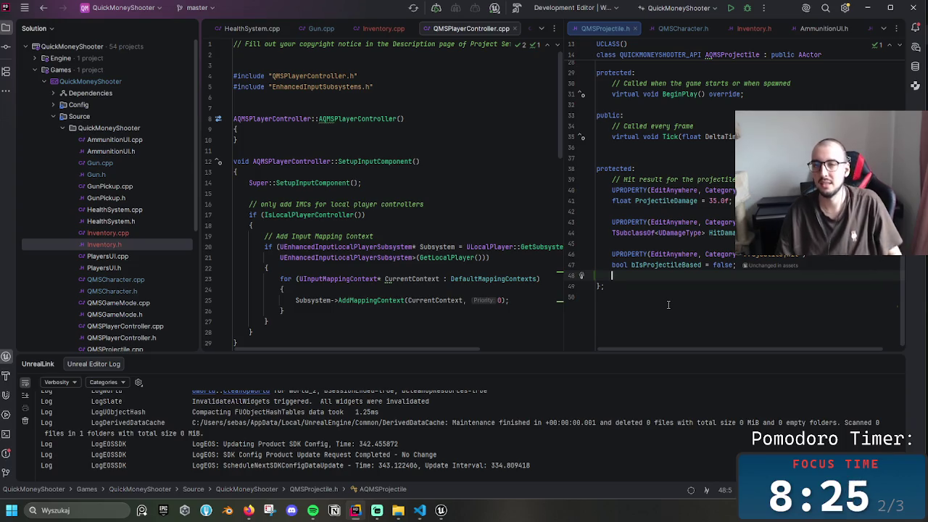
# - Open Gun.h in the second editor from the tab overflow list
pyautogui.click(686, 31)
pyautogui.click(885, 29)
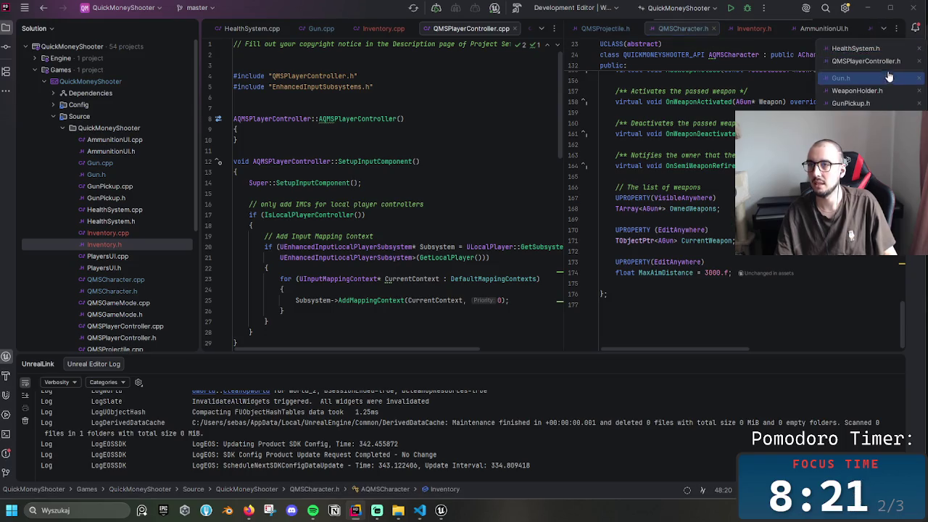
pyautogui.click(866, 93)
# - Place the cursor just below the MuzzleOffset property in Gun.h
pyautogui.click(727, 278)
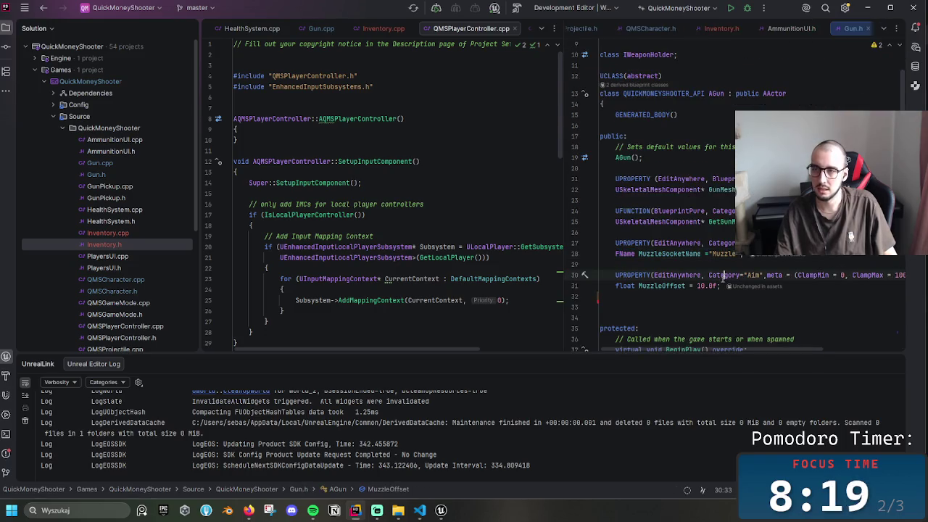
pyautogui.scroll(-5, 721, 268)
pyautogui.scroll(4, 716, 259)
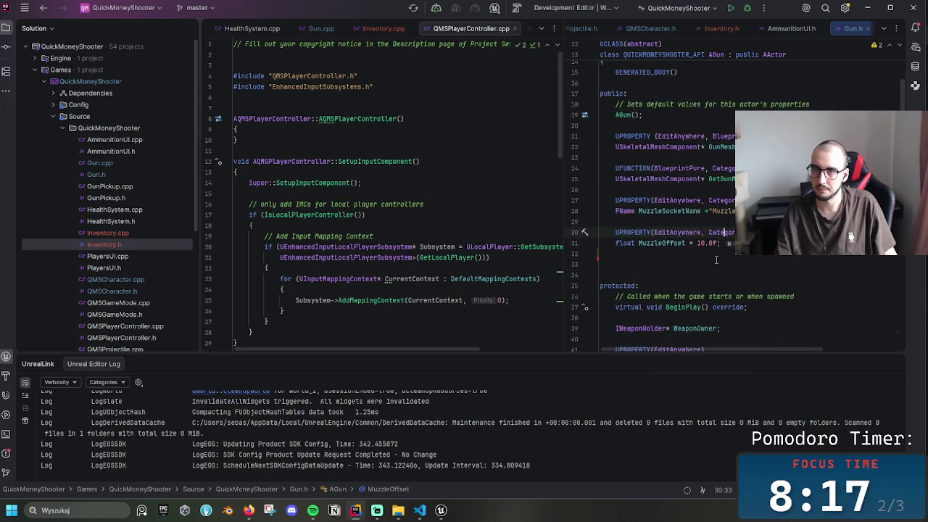
pyautogui.click(812, 254)
# - Add a UPROPERTY(EditAnywhere, Category="Weapon") line on a new line below MuzzleOffset
pyautogui.press('Return')
pyautogui.write('UP')
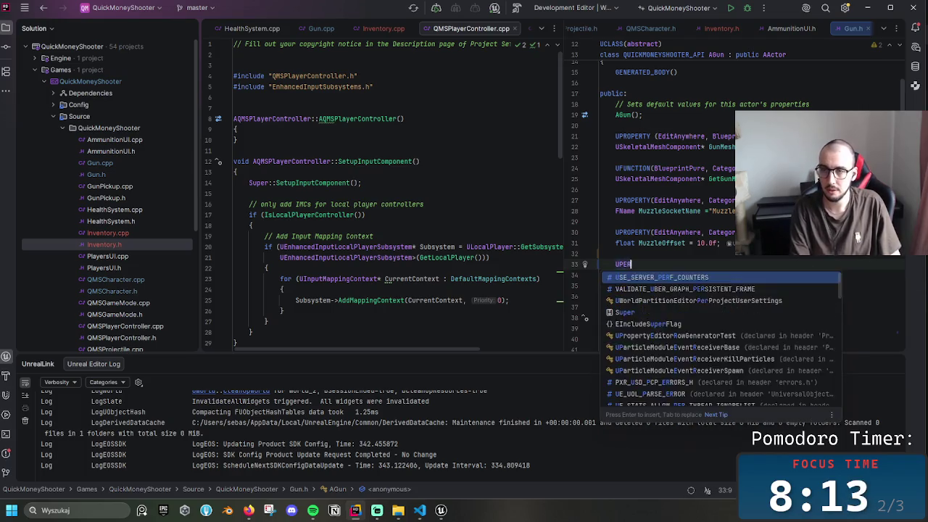
pyautogui.write('ROPERT')
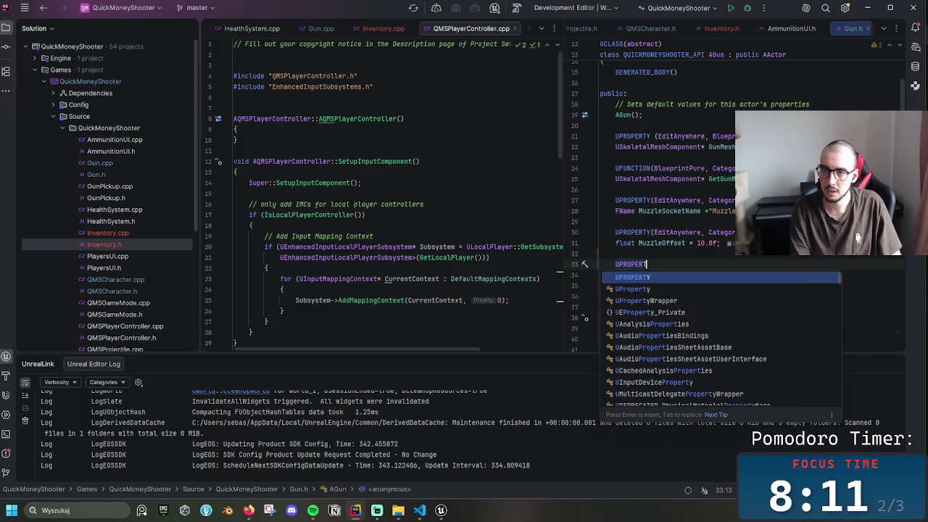
pyautogui.write('Y(Ed')
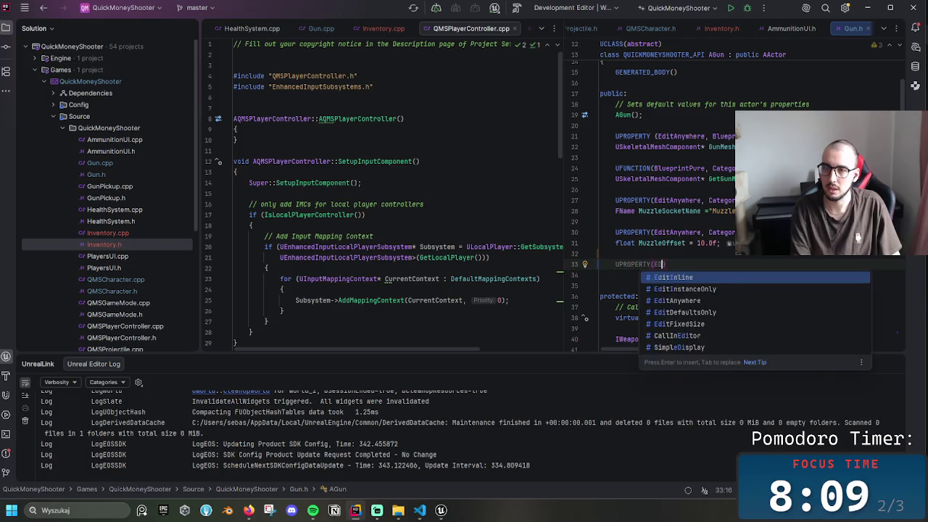
pyautogui.write('itAny')
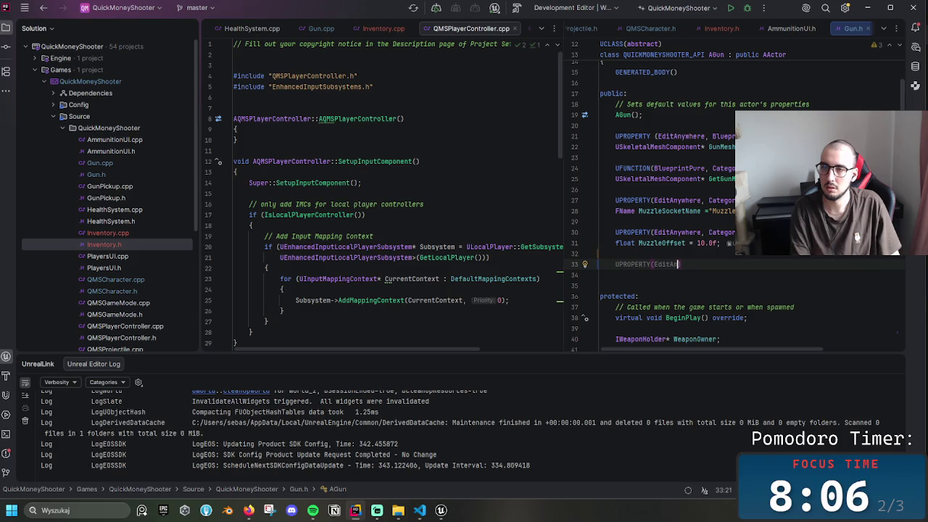
pyautogui.press('BackSpace')
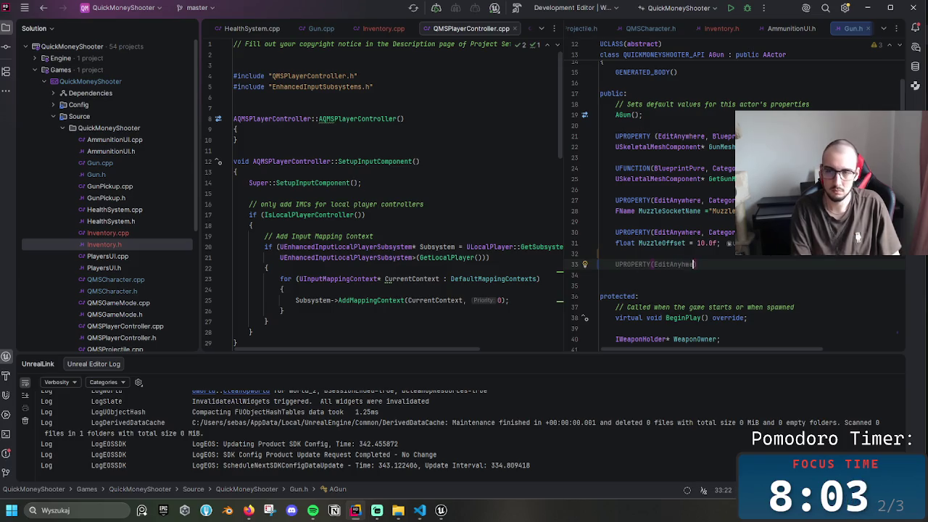
pyautogui.write('nywhere')
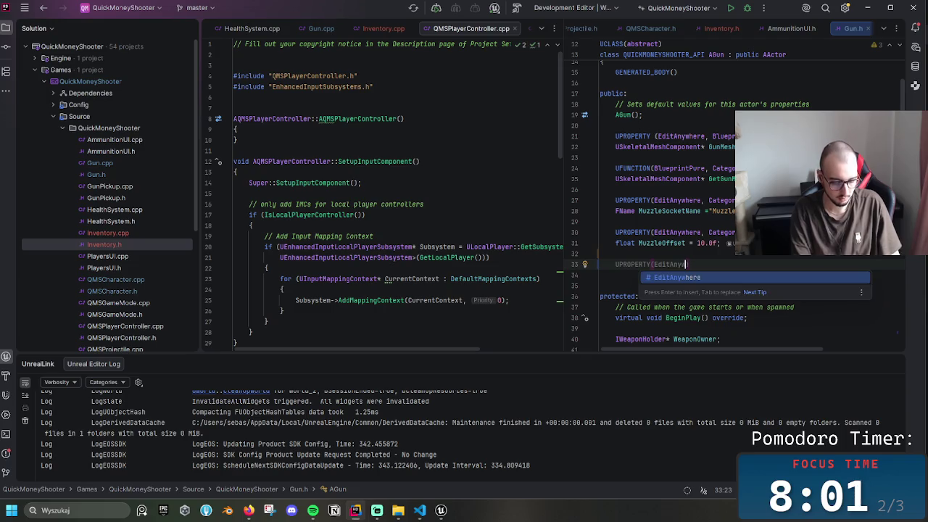
pyautogui.press('BackSpace')
pyautogui.press('BackSpace')
pyautogui.press('BackSpace')
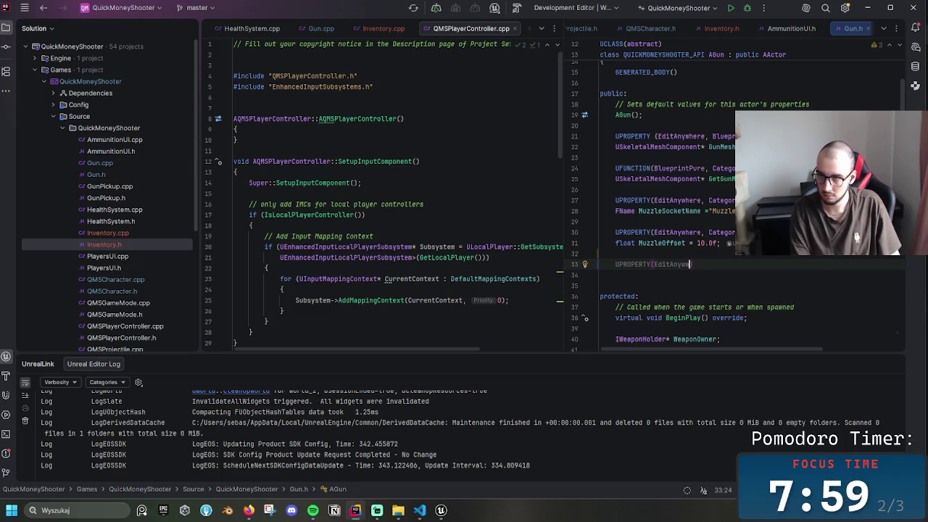
pyautogui.write('ere, ')
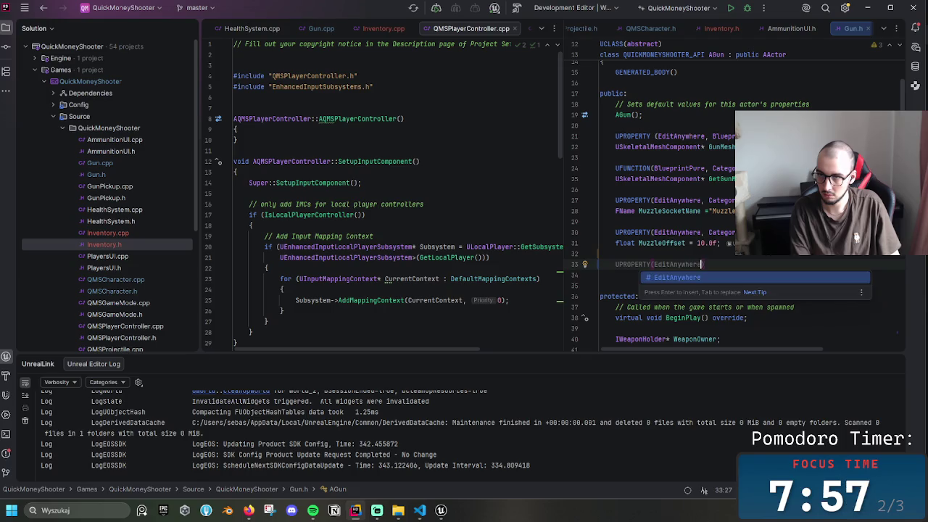
pyautogui.write('Category="Aim"')
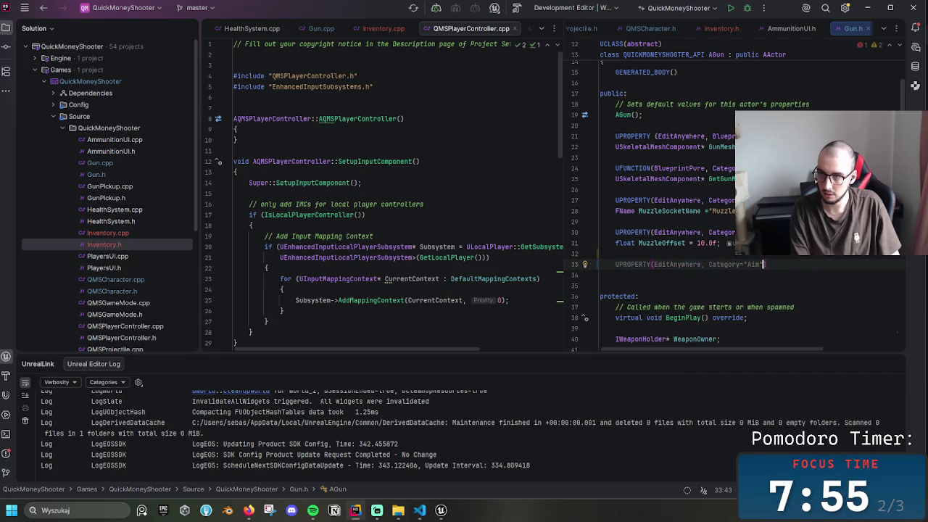
pyautogui.press('BackSpace')
pyautogui.press('BackSpace')
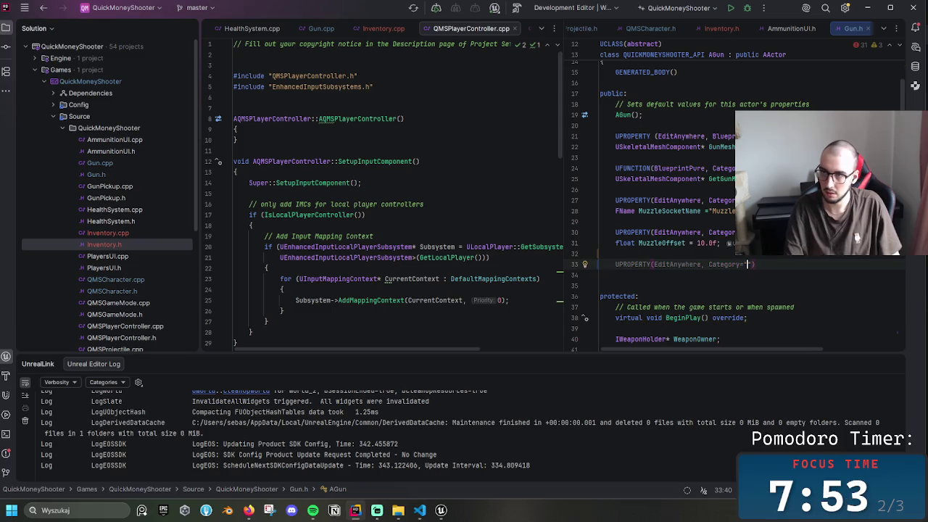
pyautogui.write('Weapon')
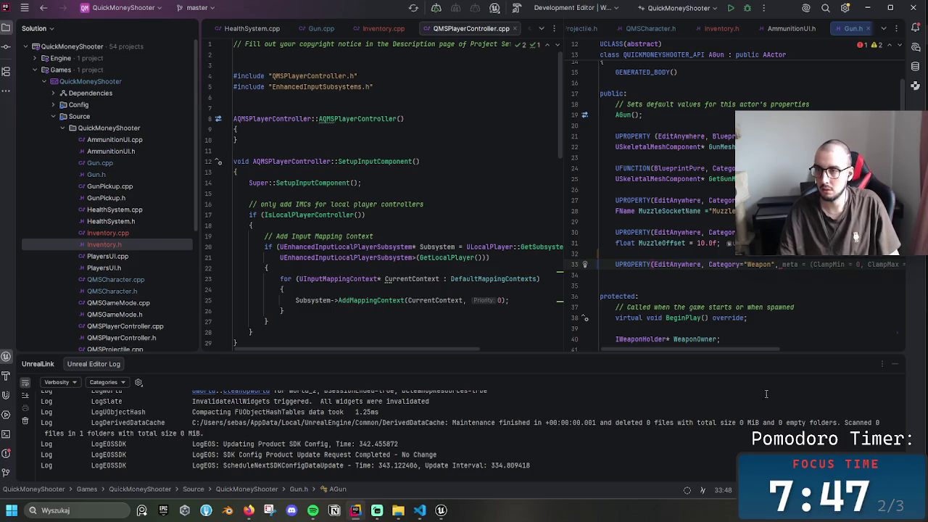
pyautogui.moveTo(752, 353)
pyautogui.mouseDown()
pyautogui.moveTo(784, 348)
pyautogui.moveTo(755, 349)
pyautogui.mouseUp()
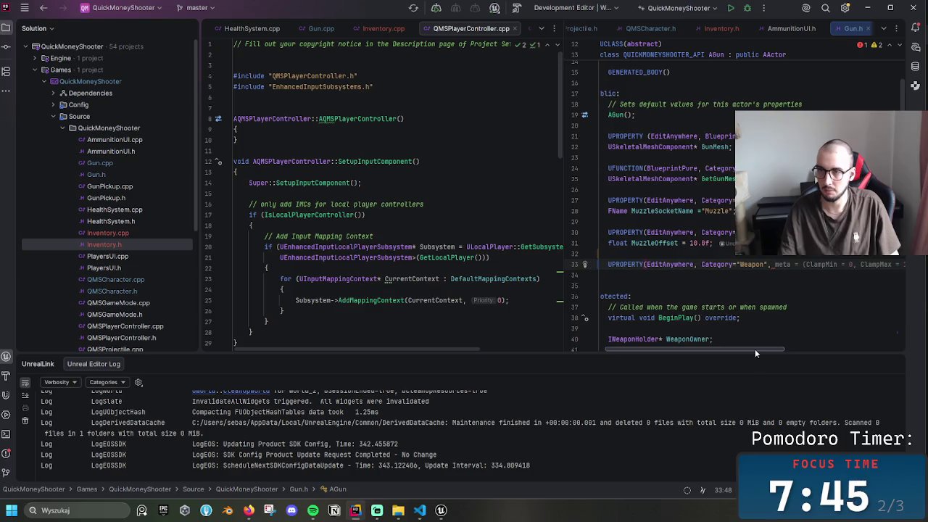
pyautogui.press('BackSpace')
pyautogui.press('BackSpace')
pyautogui.write(')')
pyautogui.press('Return')
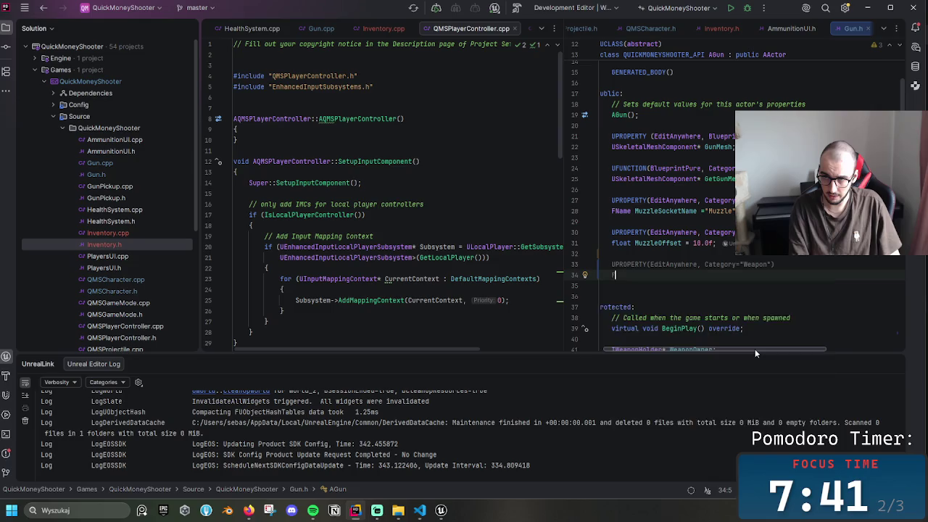
# - Declare FName AmmoType = "Default"; under the new UPROPERTY, then switch to Gun.cpp
pyautogui.write('FName ')
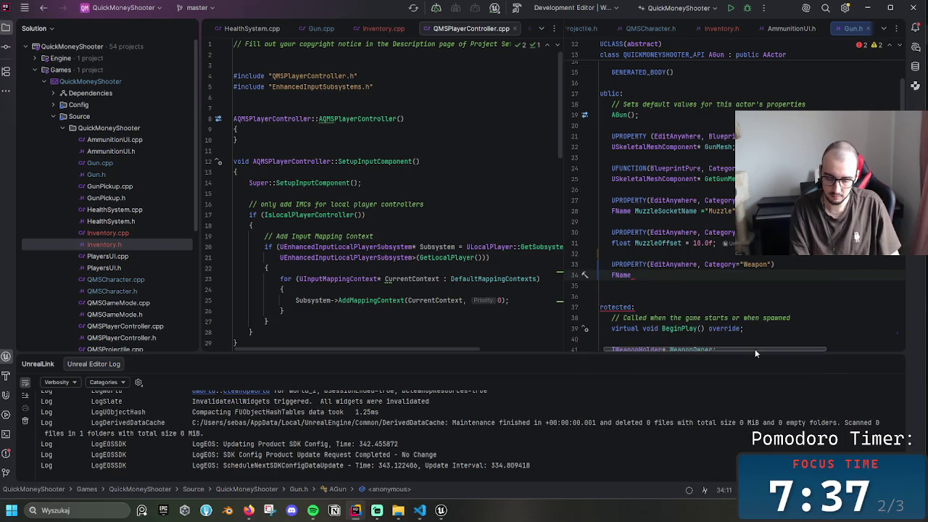
pyautogui.write('AmmoType')
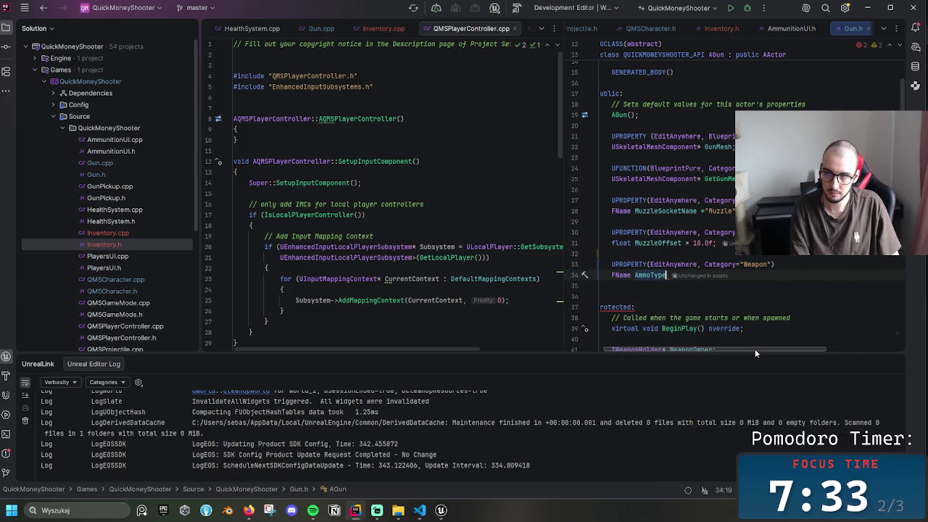
pyautogui.write(' = ""')
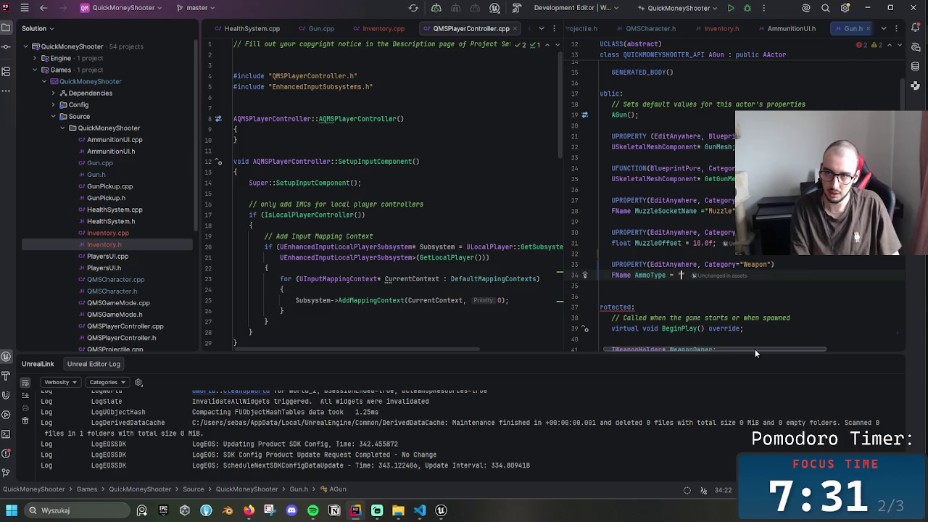
pyautogui.write(';')
pyautogui.press('Left')
pyautogui.press('Left')
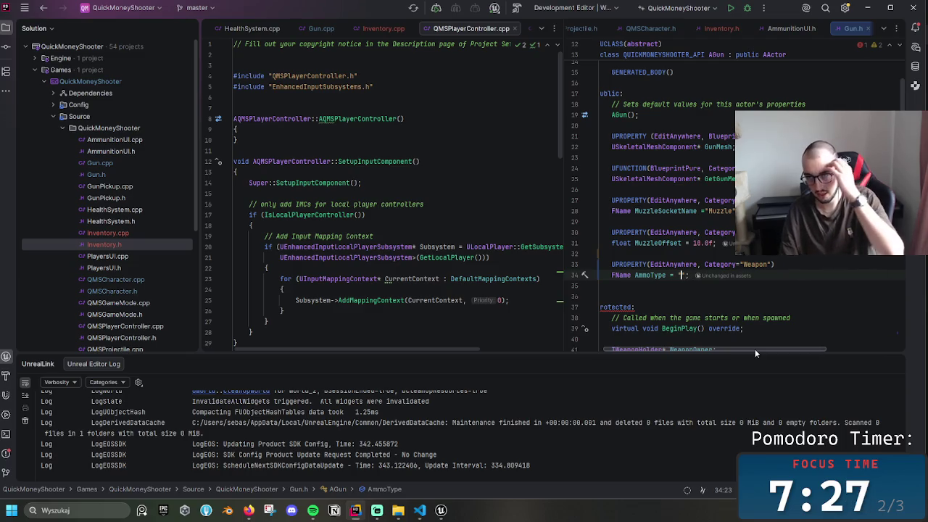
pyautogui.write('Defau')
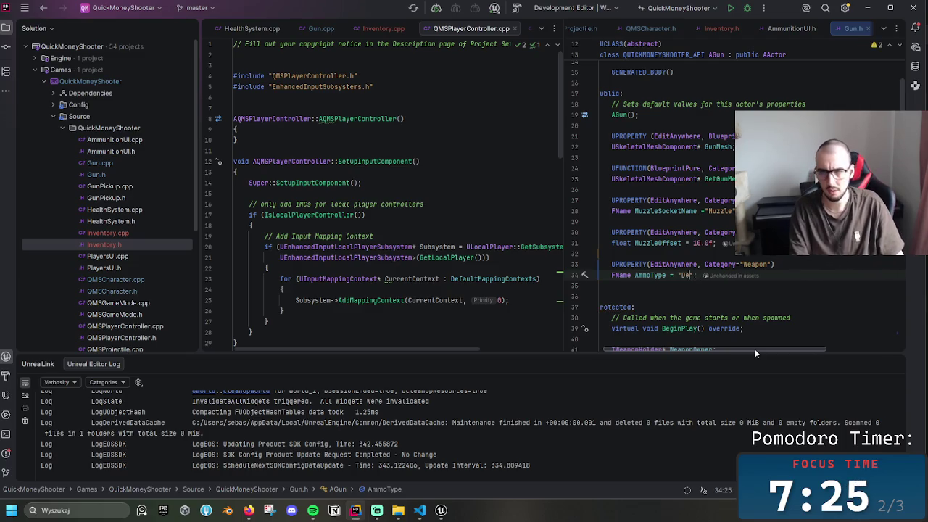
pyautogui.write('lt')
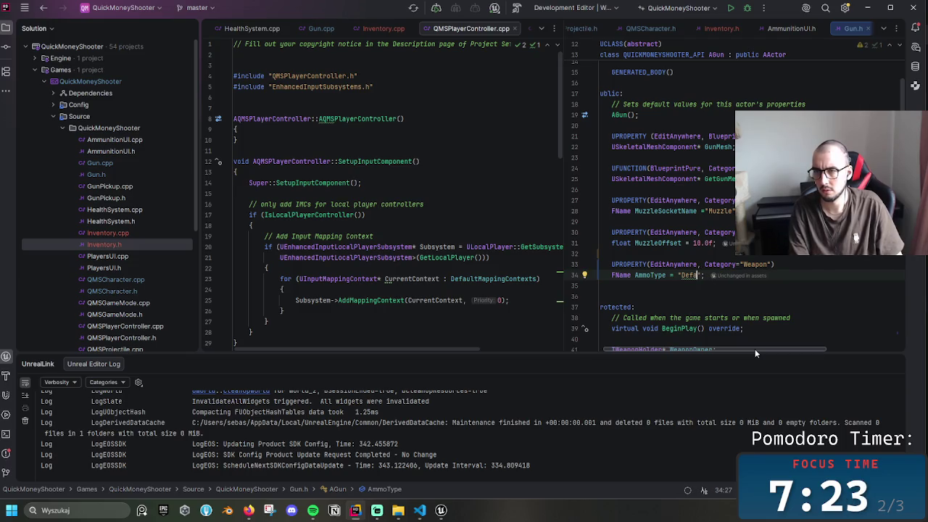
pyautogui.press('End')
pyautogui.write(';')
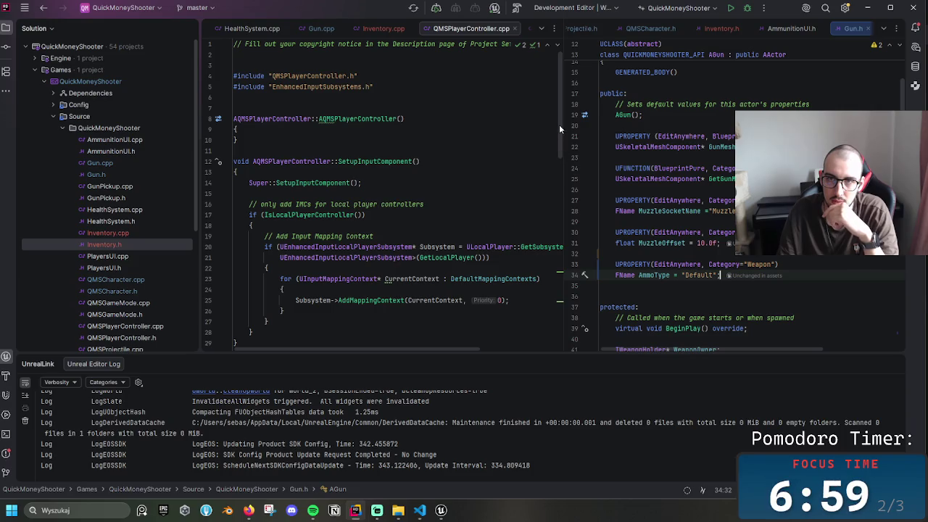
pyautogui.click(334, 28)
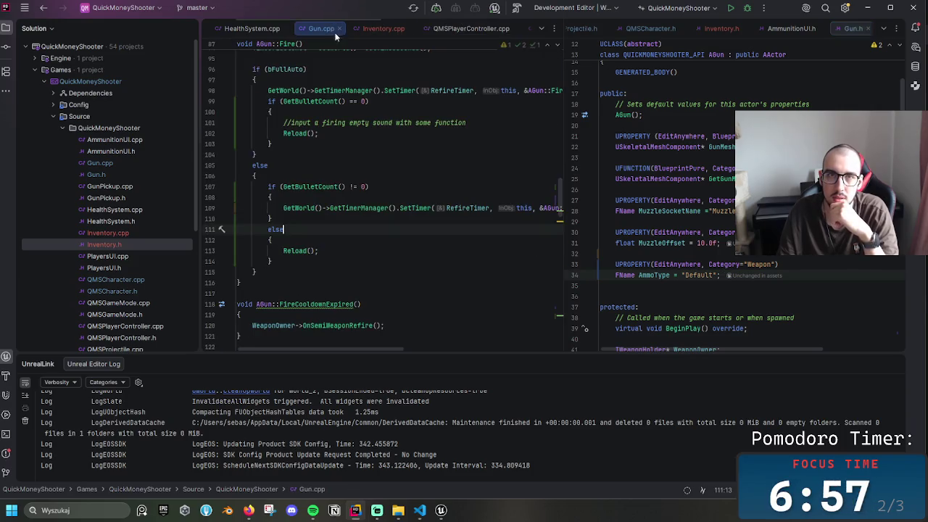
# - Bring the AGun constructor into view and place the caret after bOnlyOwnerSee = true;
pyautogui.moveTo(555, 193); pyautogui.dragTo(550, 113)
pyautogui.scroll(10, 550, 112)
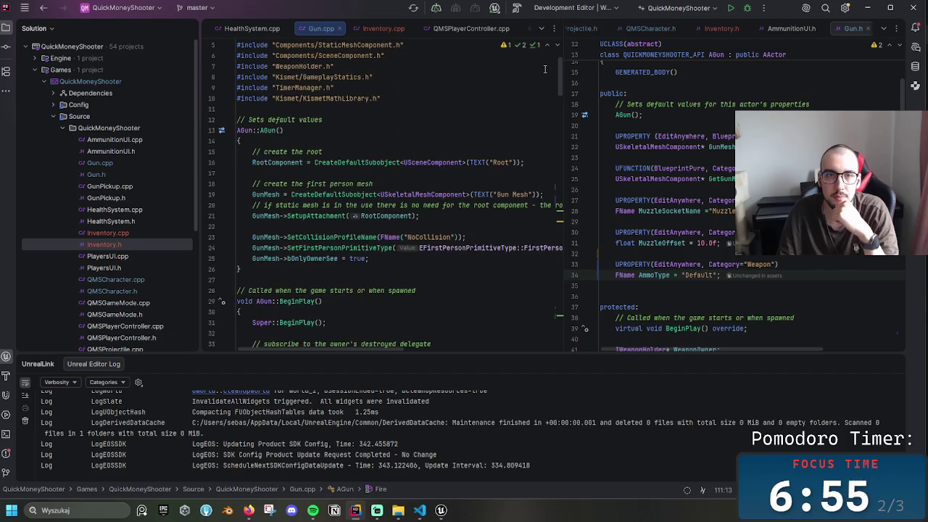
pyautogui.scroll(-4, 539, 81)
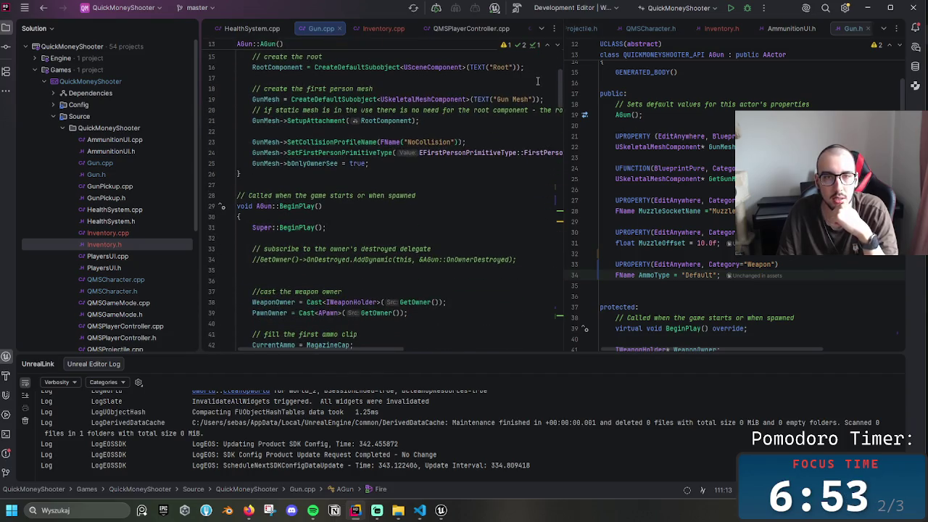
pyautogui.scroll(3, 415, 195)
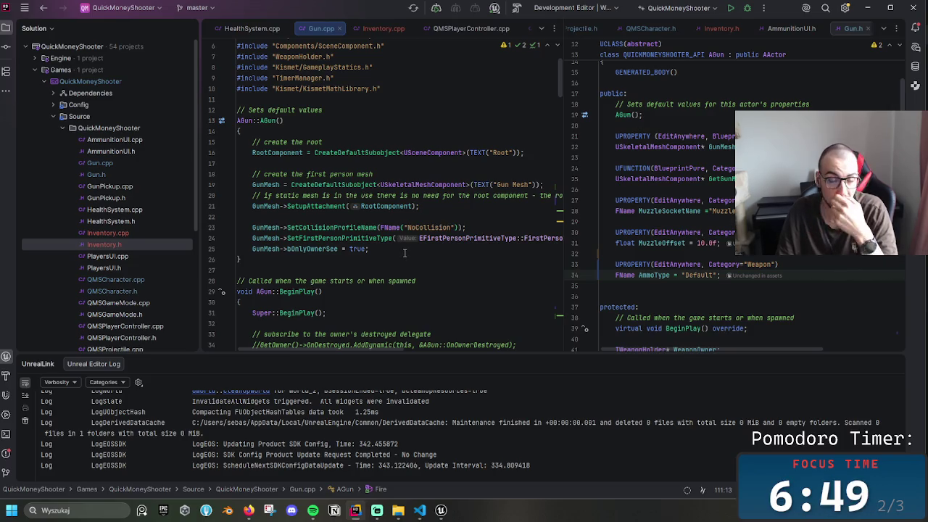
pyautogui.click(405, 252)
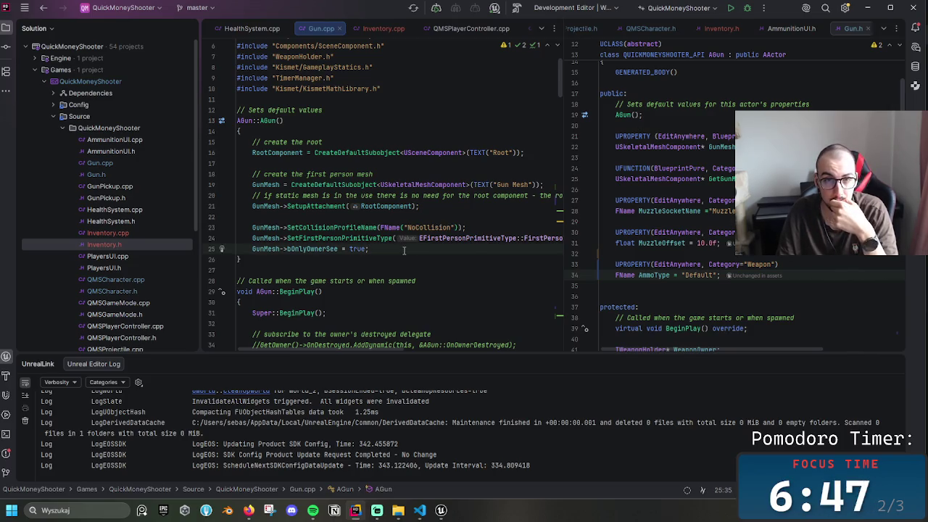
pyautogui.scroll(-1, 404, 252)
pyautogui.scroll(-1, 405, 251)
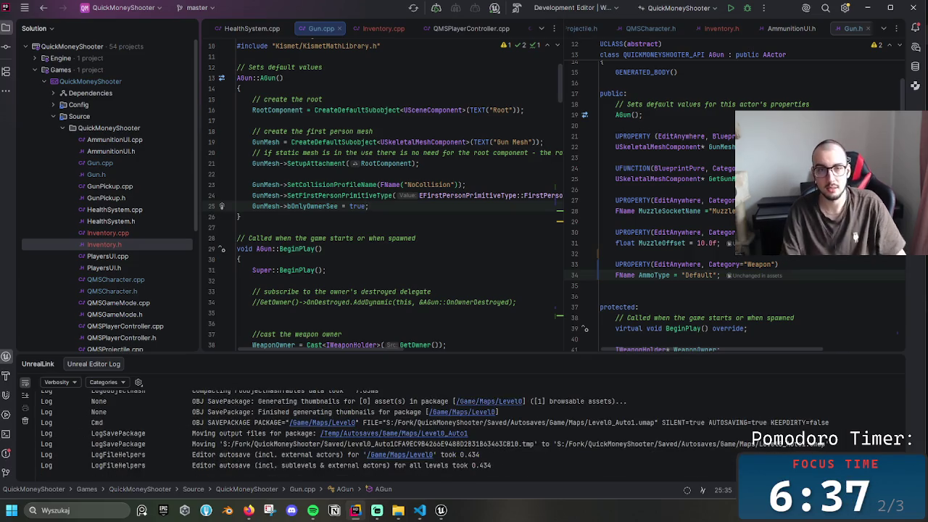
pyautogui.press('Return')
pyautogui.press('Return')
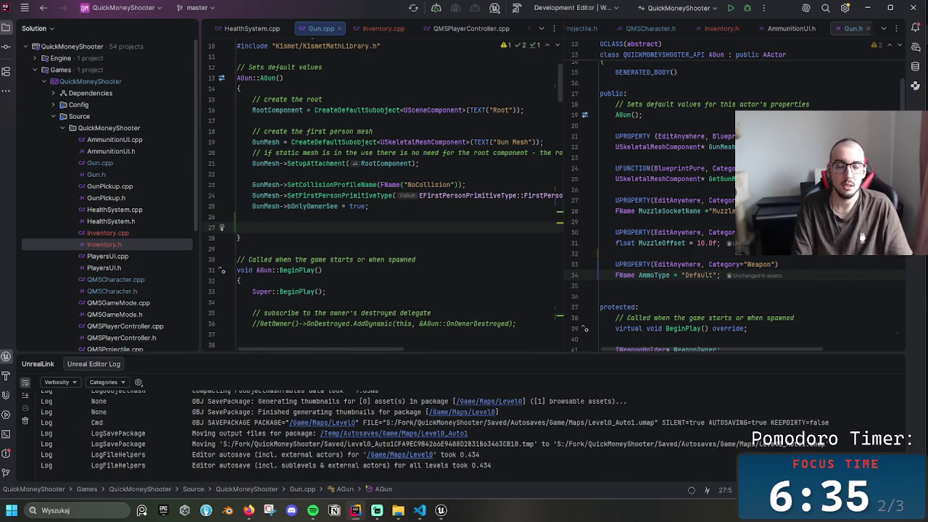
pyautogui.write('ADd')
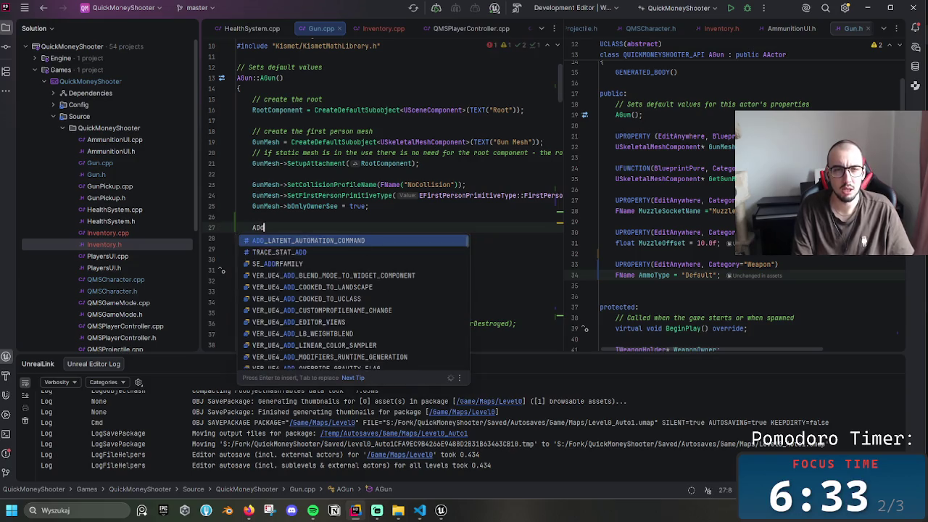
pyautogui.press('BackSpace')
pyautogui.press('BackSpace')
pyautogui.write('T')
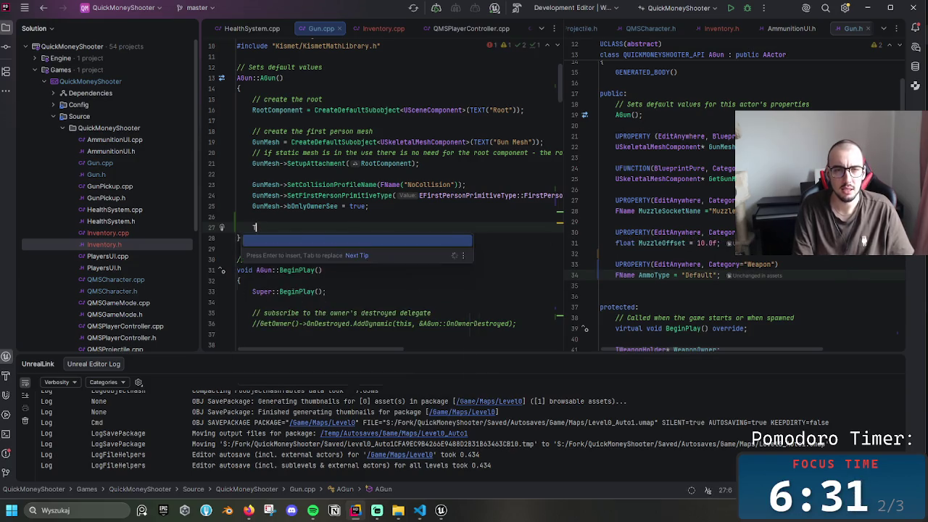
pyautogui.write('ag')
pyautogui.press('Escape')
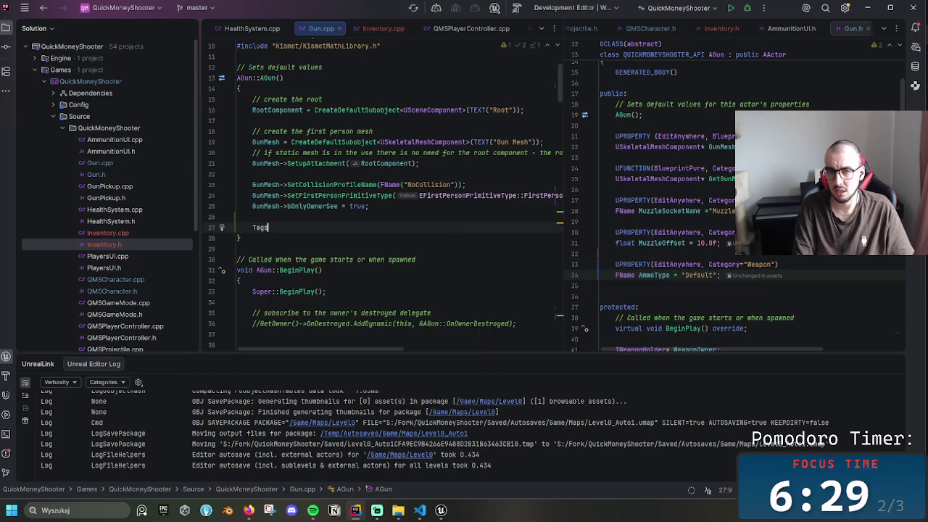
pyautogui.press('BackSpace')
pyautogui.press('BackSpace')
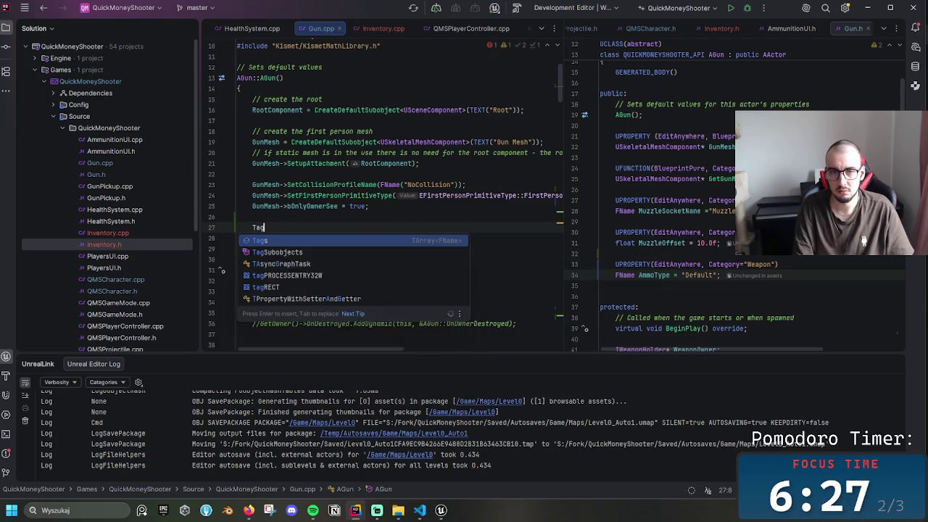
pyautogui.write('a')
pyautogui.press('BackSpace')
pyautogui.press('BackSpace')
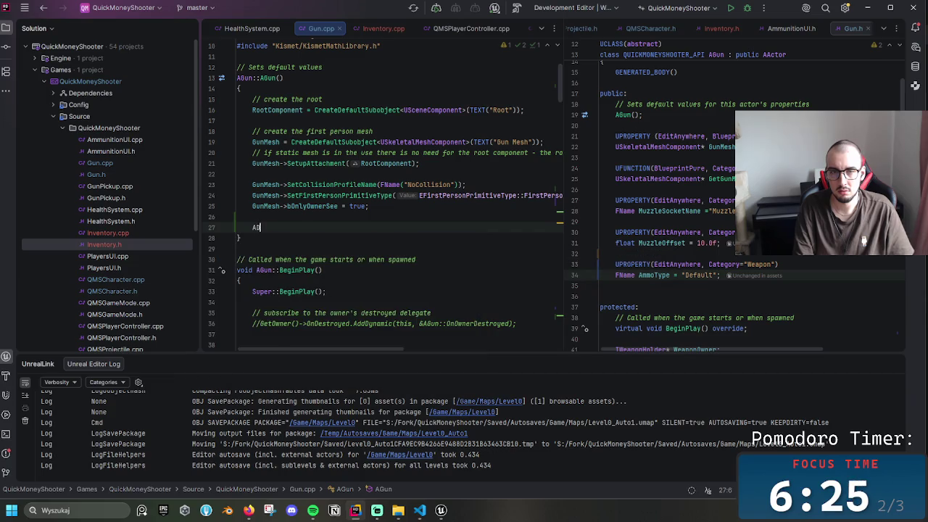
pyautogui.write('Add')
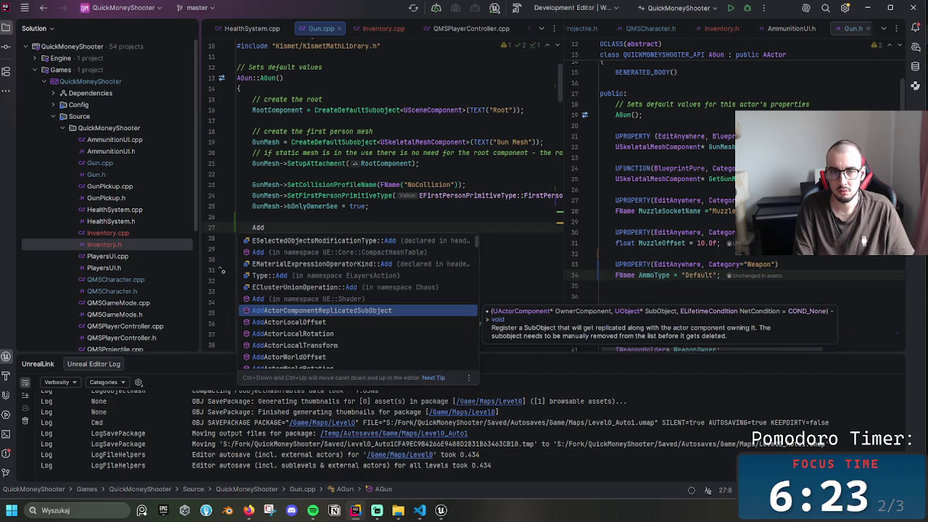
pyautogui.write('Tag')
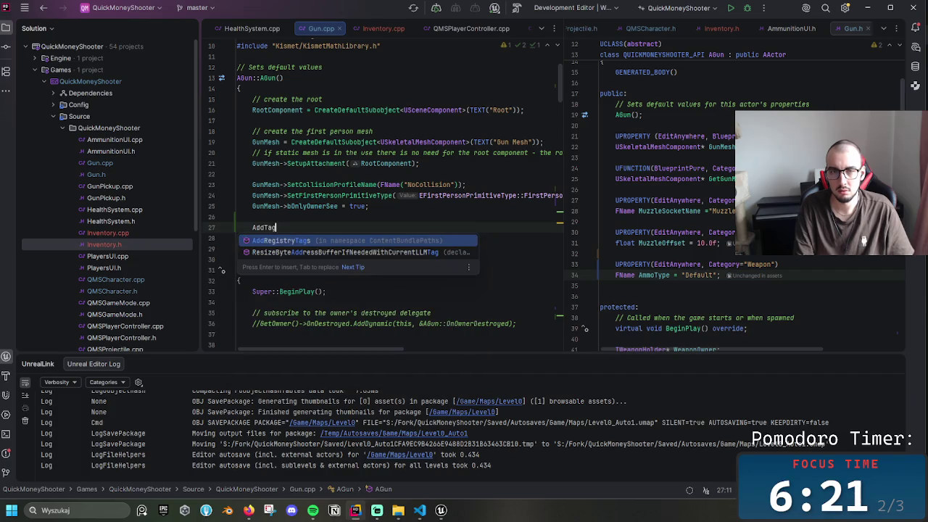
pyautogui.press('BackSpace')
pyautogui.press('BackSpace')
pyautogui.press('BackSpace')
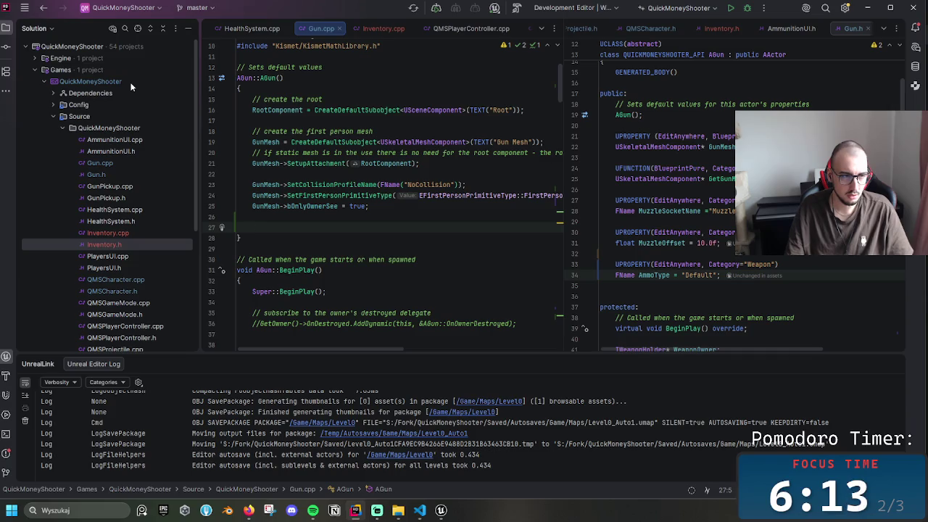
pyautogui.click(310, 231)
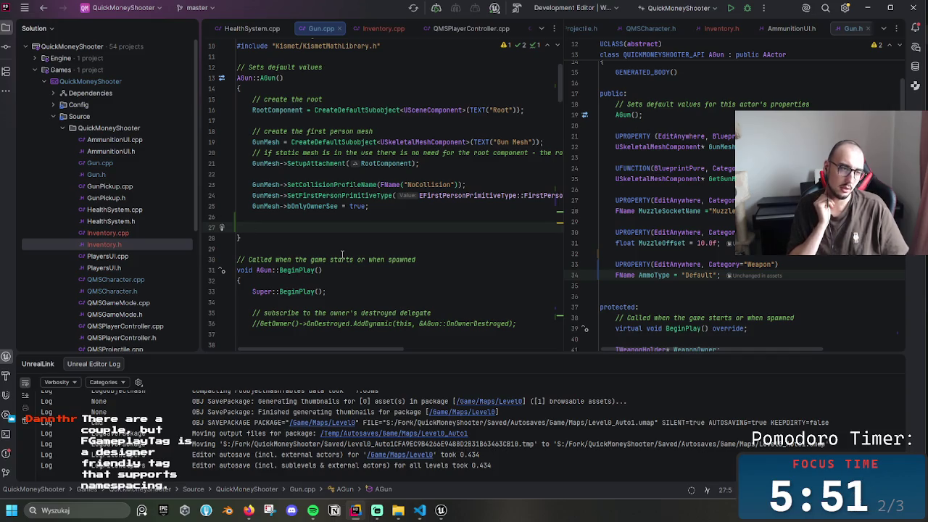
# - Type FGameplayTag on line 27 of the AGun constructor, dismissing the completion list
pyautogui.write('FGamepl')
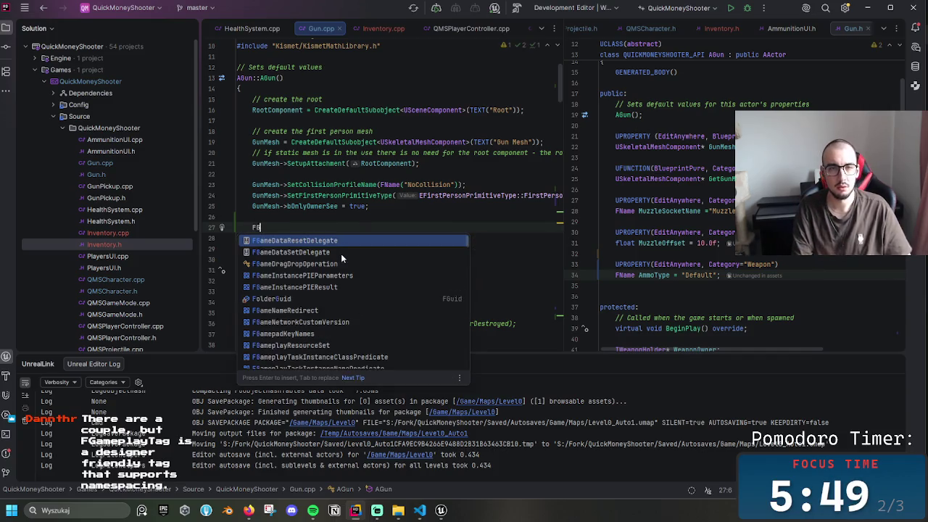
pyautogui.write('ayTag')
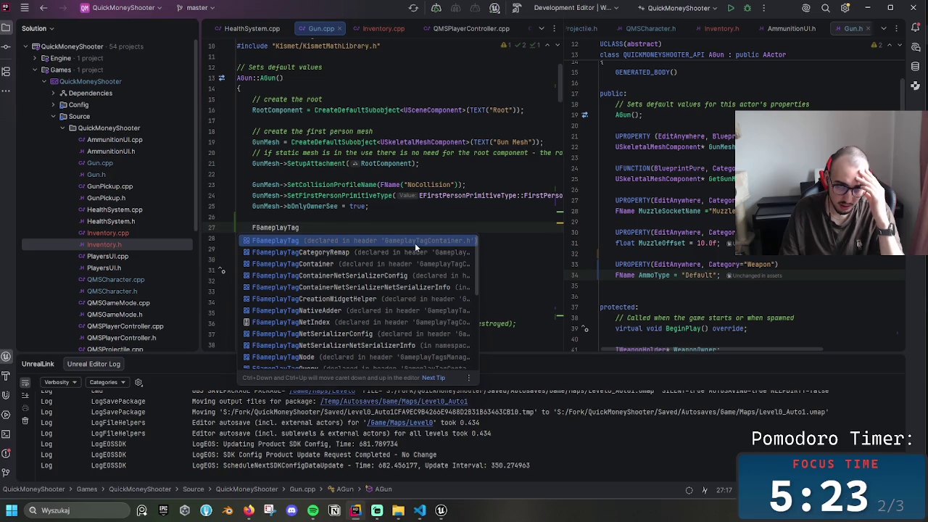
pyautogui.press('Escape')
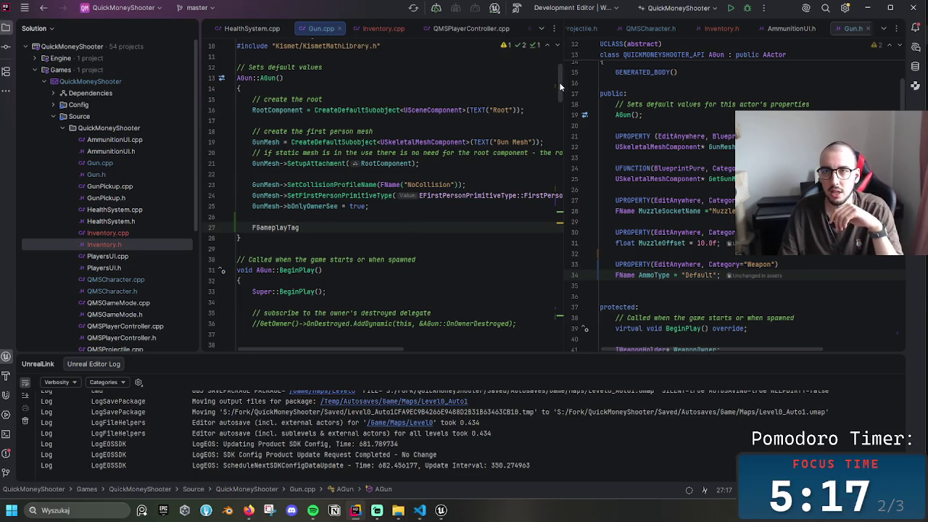
# - Check the GameplayTagContainer.h include, then overwrite FGameplayTag on line 29 with GameplayStati
pyautogui.scroll(3, 540, 63)
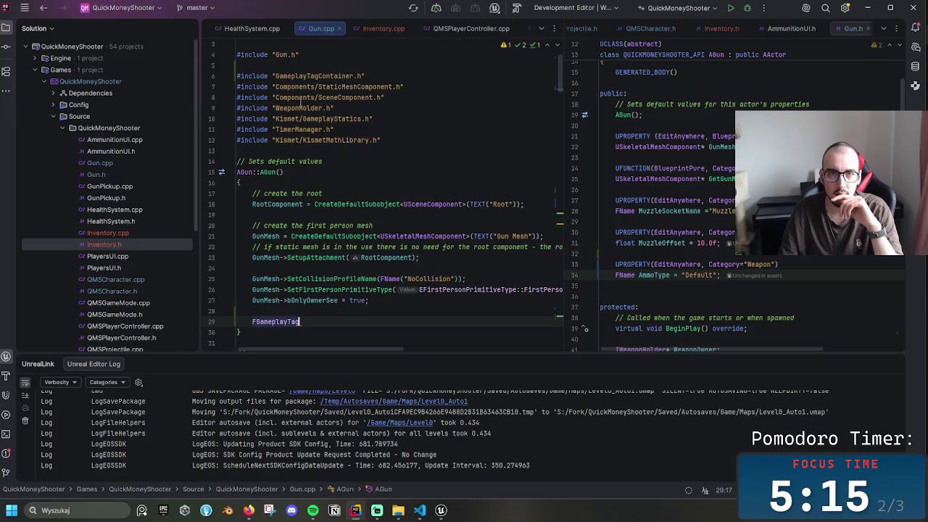
pyautogui.moveTo(273, 118)
pyautogui.mouseDown()
pyautogui.moveTo(419, 121)
pyautogui.moveTo(299, 119)
pyautogui.mouseUp()
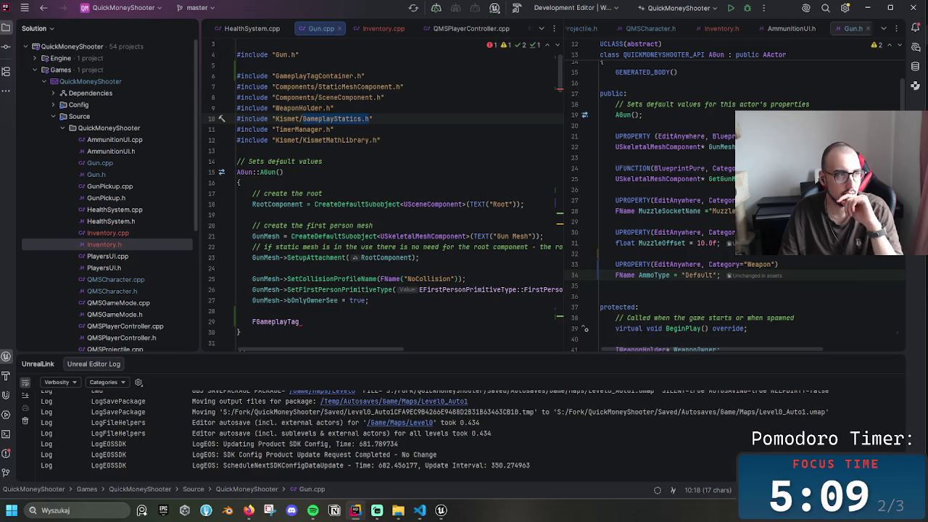
pyautogui.moveTo(300, 321); pyautogui.dragTo(250, 321)
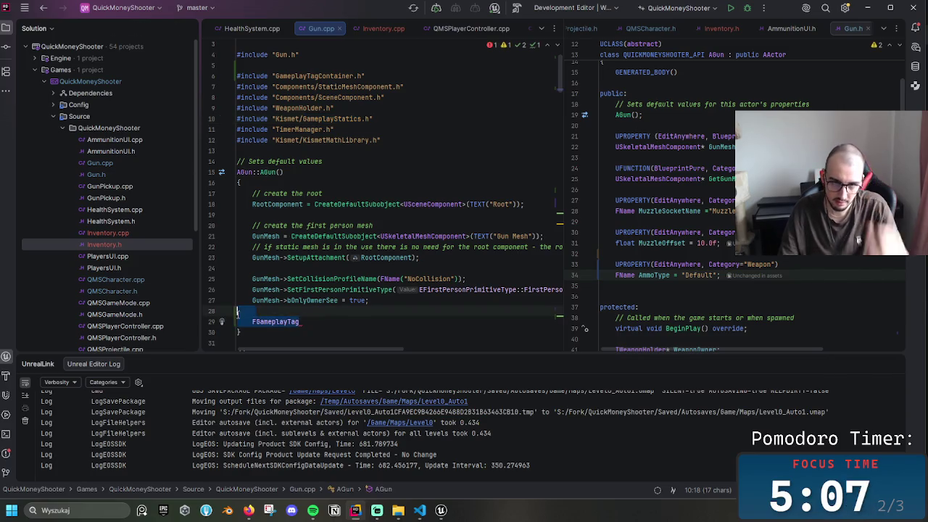
pyautogui.write('Gam')
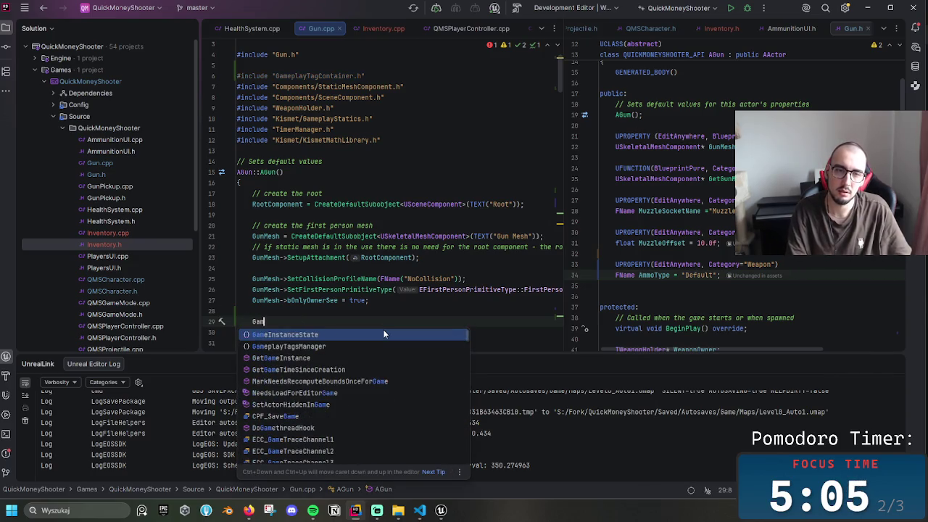
pyautogui.write('eplayStati')
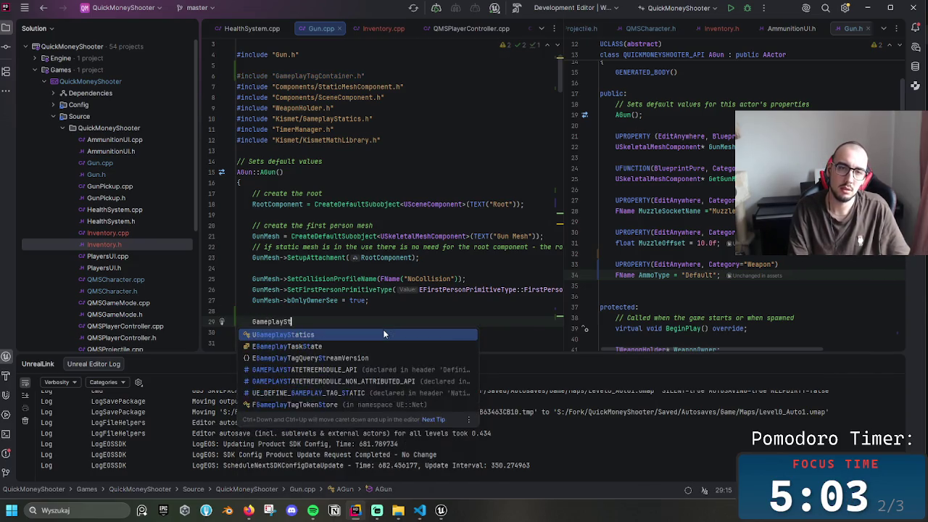
# - Complete UGameplayStatics and insert the ::TagSubobjects call on line 29
pyautogui.press('Return')
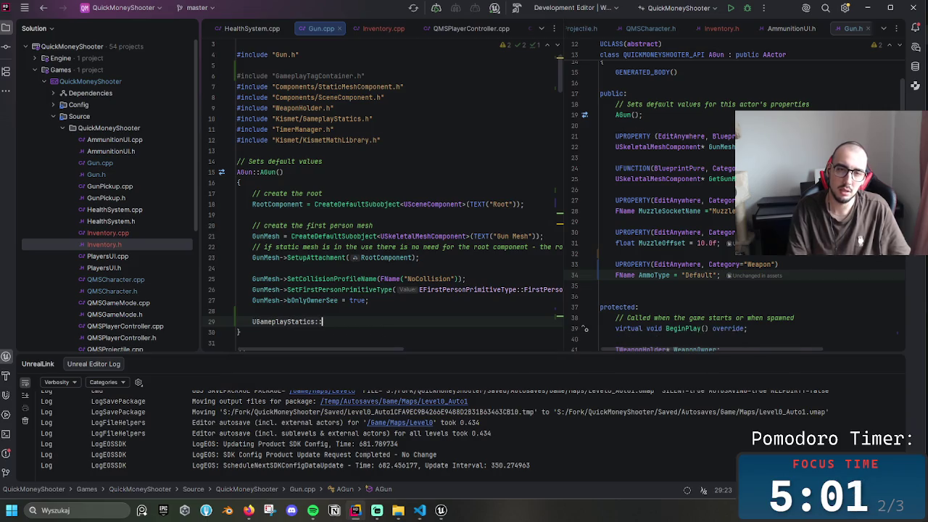
pyautogui.write('::')
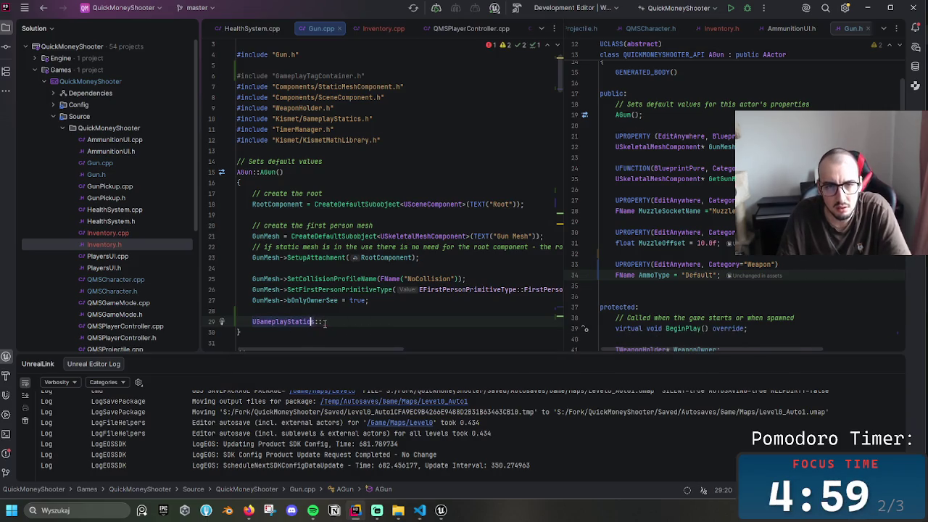
pyautogui.write('Tag')
pyautogui.press('Down')
pyautogui.press('Down')
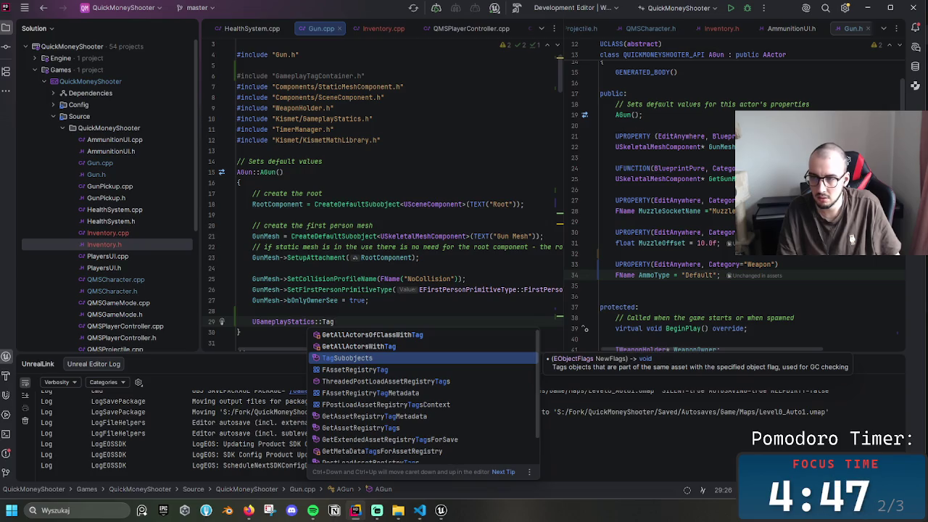
pyautogui.press('Return')
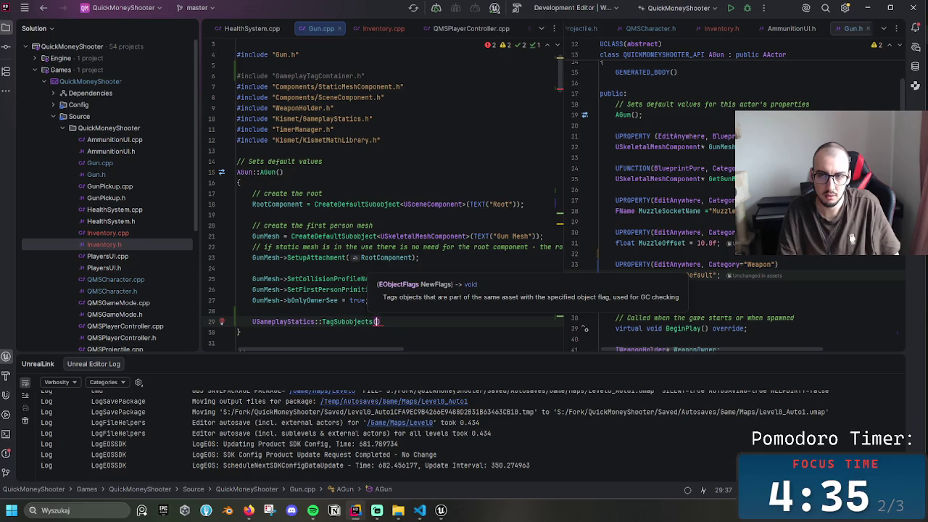
# - Trim the call back to UGameplayStatics::Tag to review the completion suggestions
pyautogui.press('BackSpace')
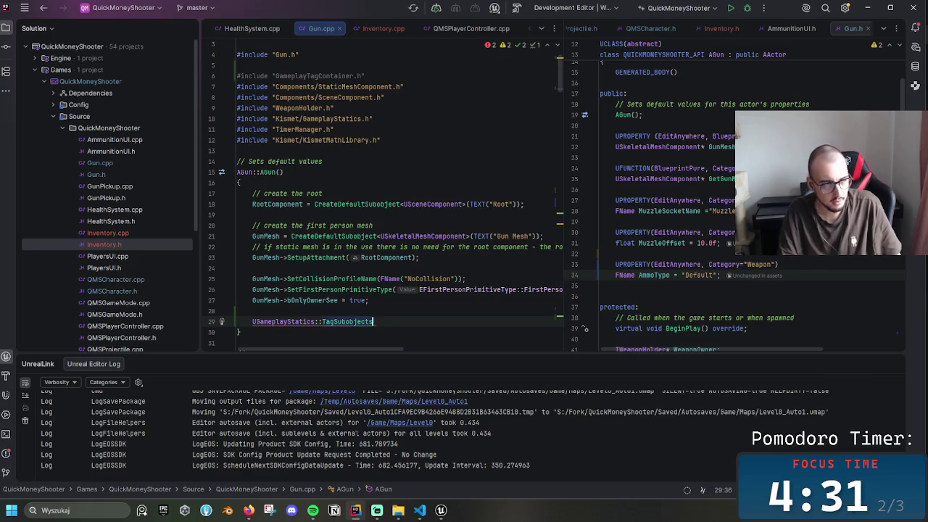
pyautogui.press('BackSpace')
pyautogui.press('BackSpace')
pyautogui.press('BackSpace')
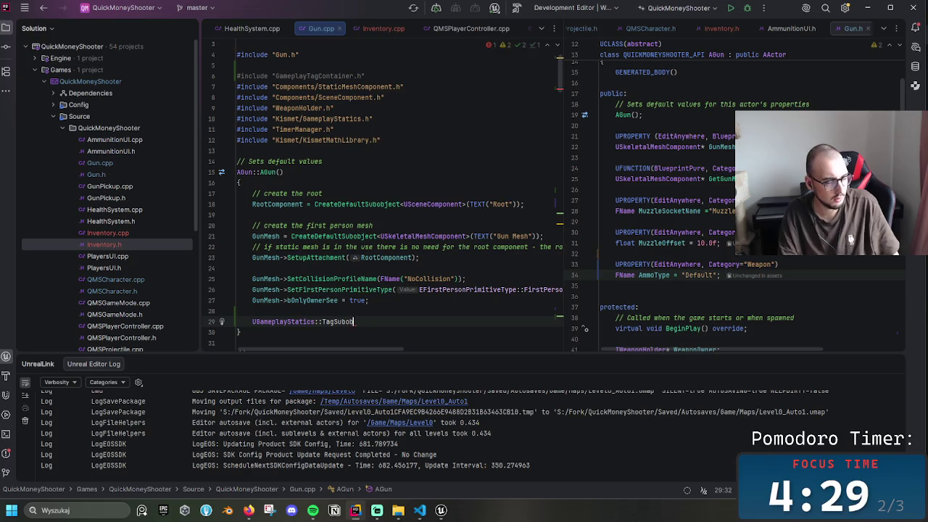
pyautogui.press('BackSpace')
pyautogui.press('BackSpace')
pyautogui.press('BackSpace')
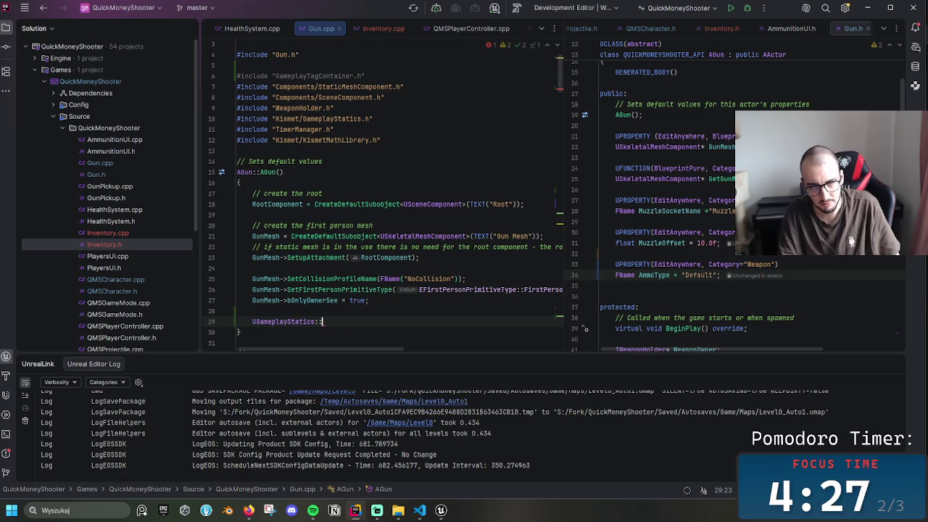
pyautogui.write('a')
pyautogui.press('BackSpace')
pyautogui.write('AG')
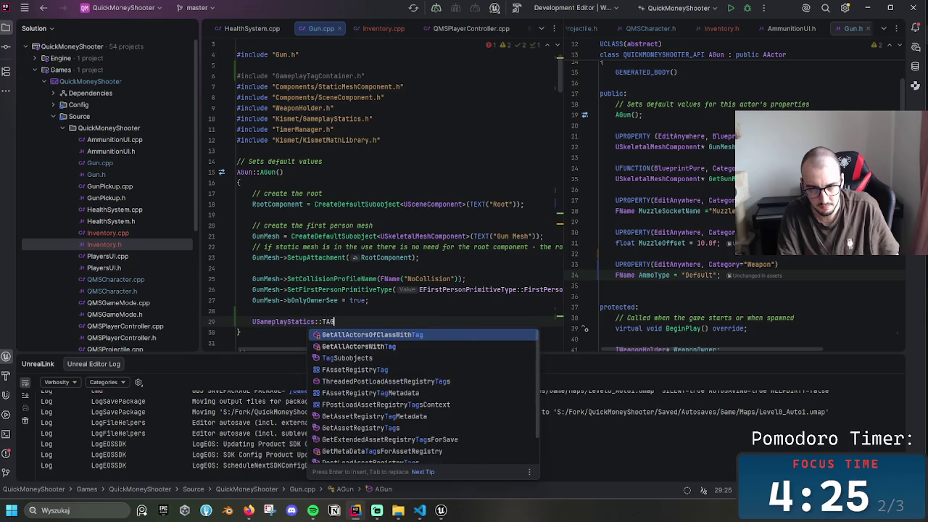
pyautogui.press('BackSpace')
pyautogui.write('ag')
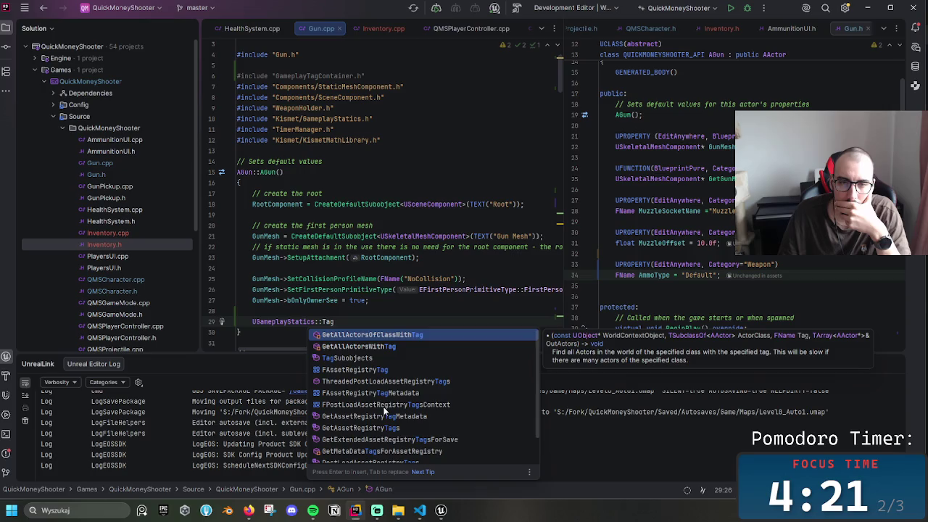
# - Scroll to the top of Gun.cpp and select the GameplayTagContainer include line
pyautogui.scroll(-1, 383, 406)
pyautogui.scroll(1, 393, 409)
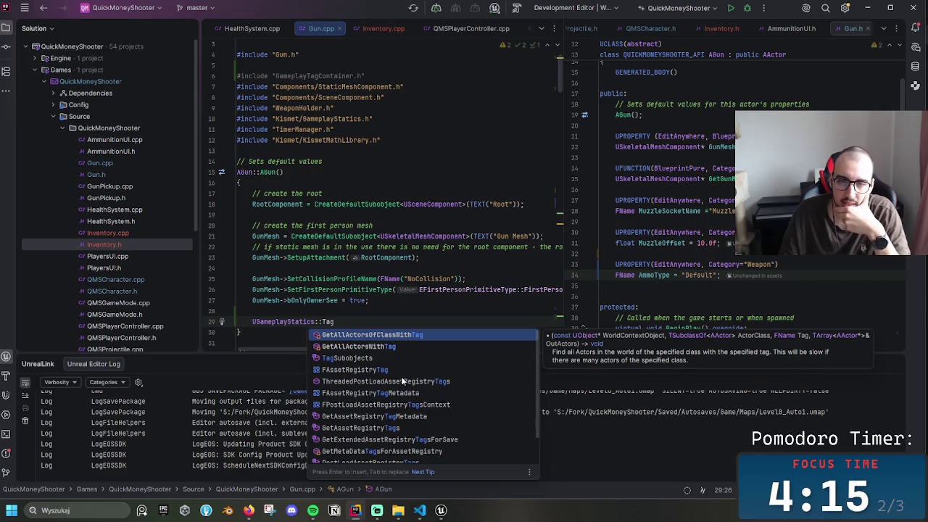
pyautogui.scroll(-1, 404, 383)
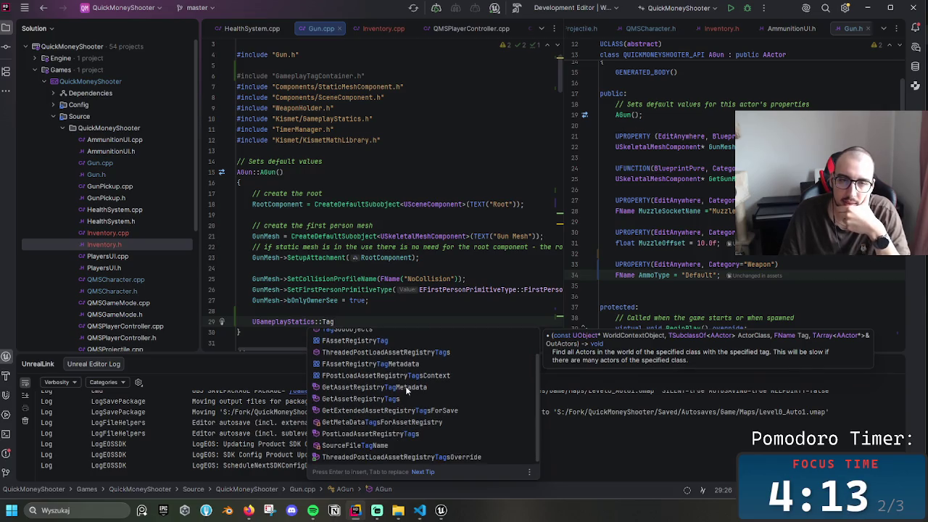
pyautogui.scroll(1, 404, 386)
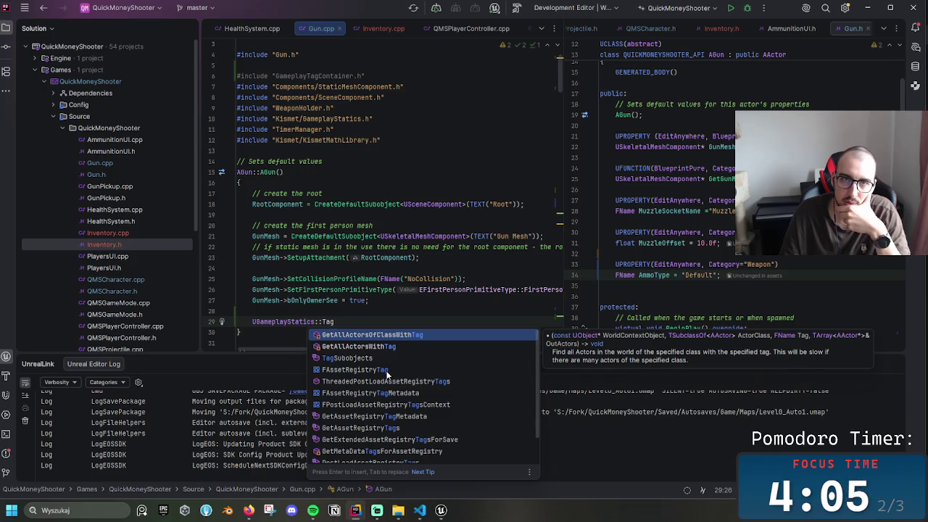
pyautogui.moveTo(365, 76); pyautogui.dragTo(233, 79)
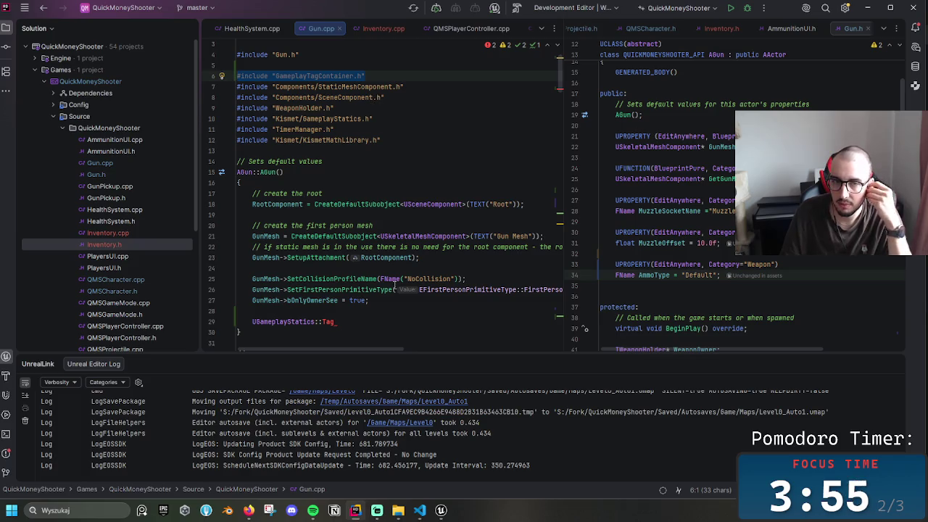
# - Complete line 29 as UGameplayStatics::TagSubobjects(); and select the TagSubobjects name
pyautogui.click(379, 321)
pyautogui.hotkey('ctrl', 'shift', 'Left')
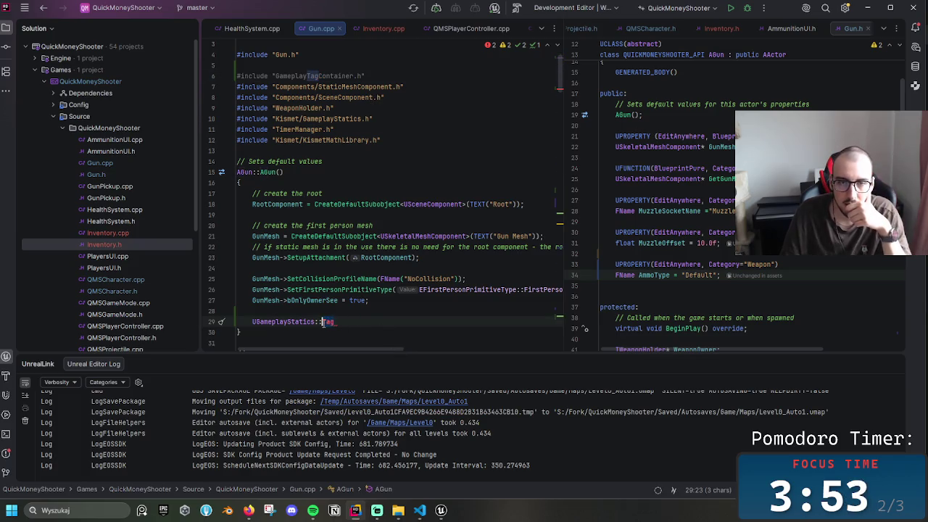
pyautogui.write('T')
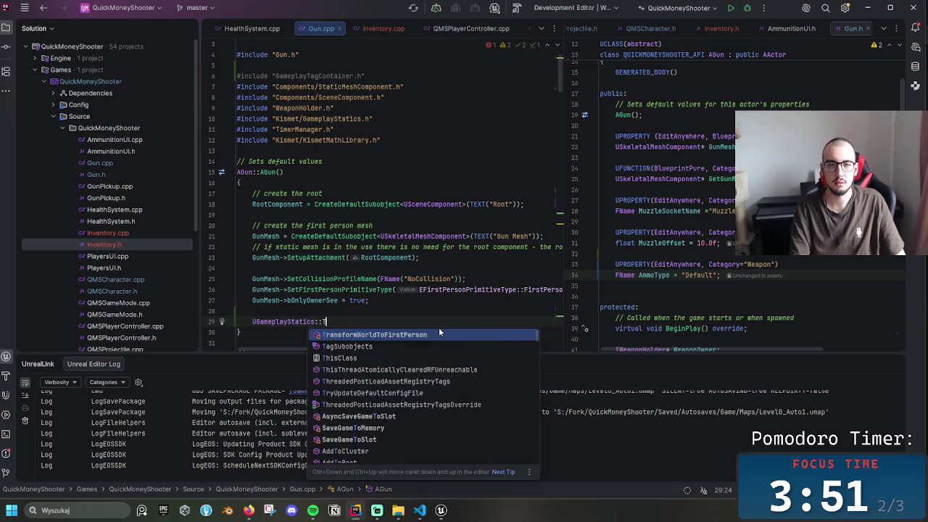
pyautogui.press('BackSpace')
pyautogui.write('Set')
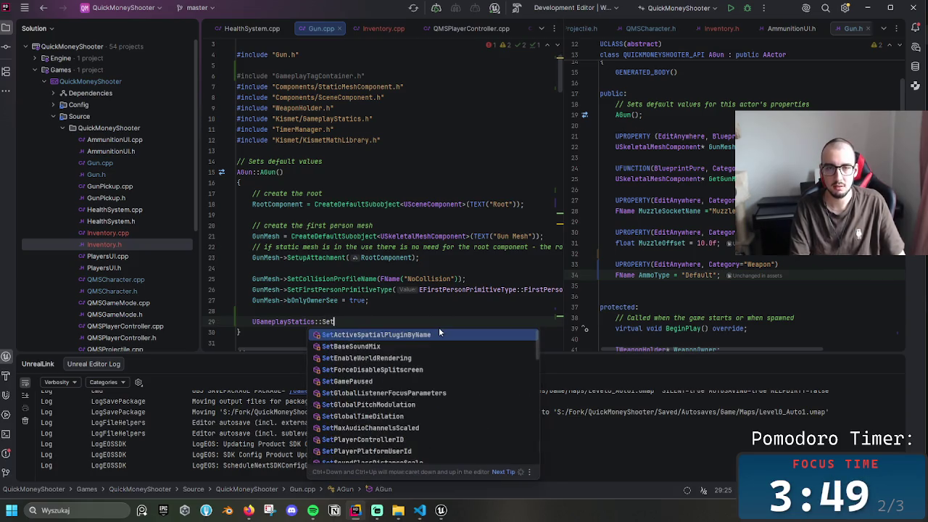
pyautogui.press('Escape')
pyautogui.press('BackSpace')
pyautogui.press('BackSpace')
pyautogui.press('BackSpace')
pyautogui.write('Tag')
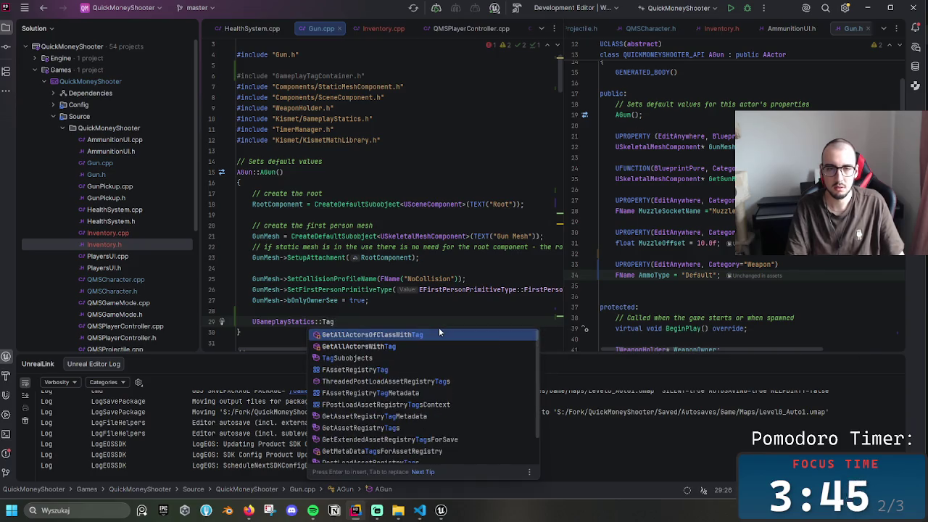
pyautogui.press('Return')
pyautogui.write(';')
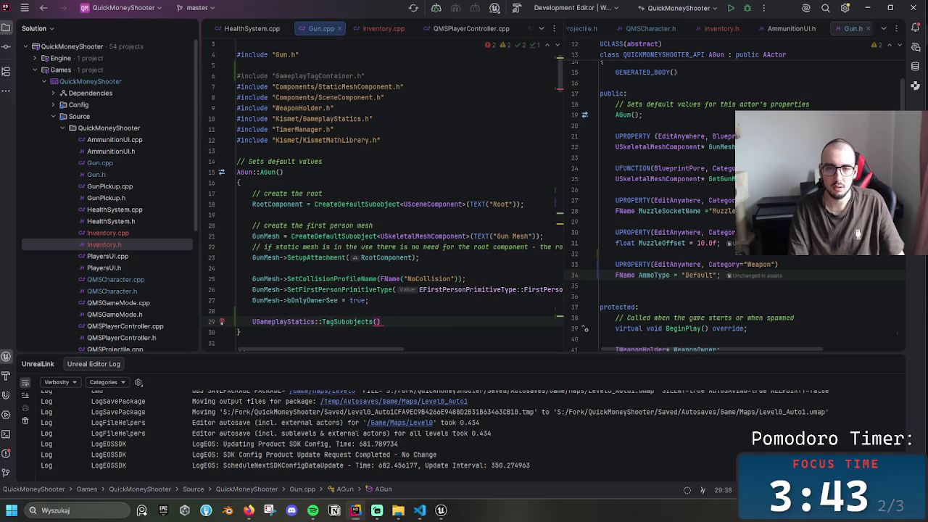
pyautogui.doubleClick(348, 322)
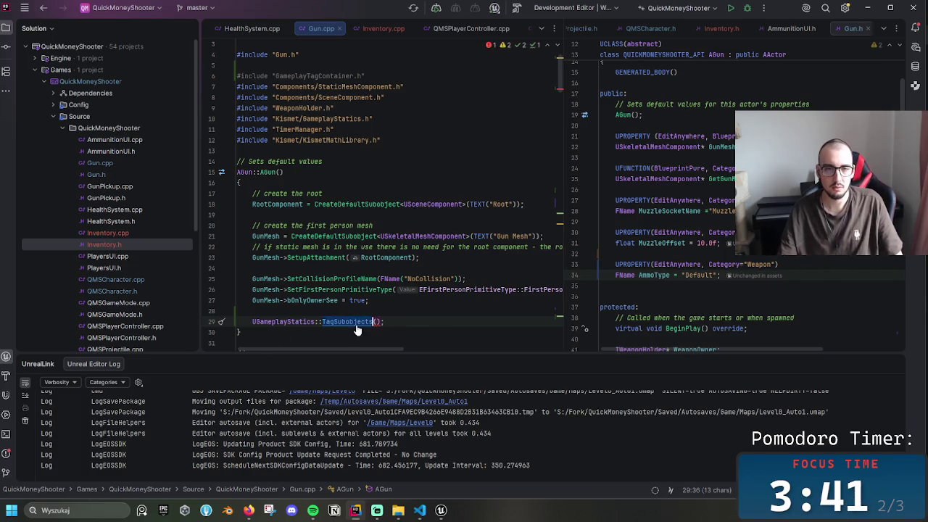
pyautogui.hotkey('alt', 'Tab')
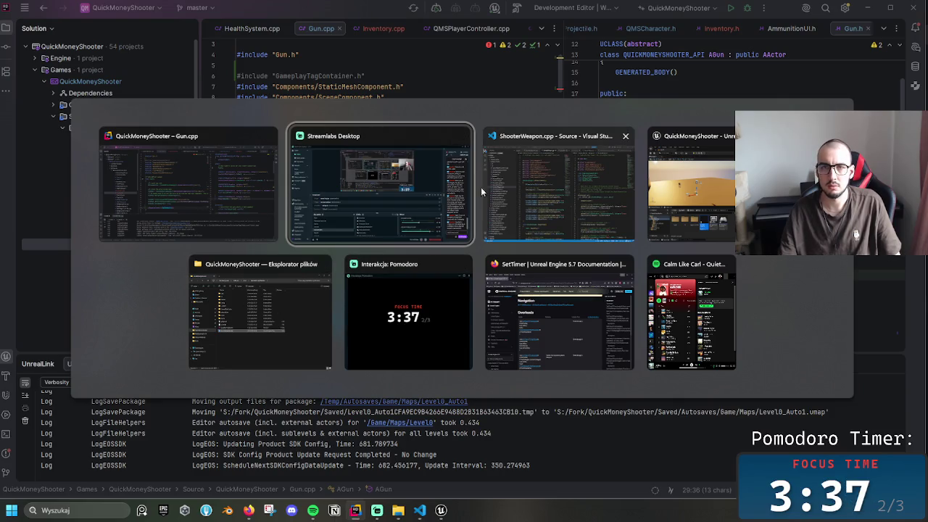
# - Stay in Rider briefly, then switch to the Firefox window with the Epic docs search
pyautogui.press('Escape')
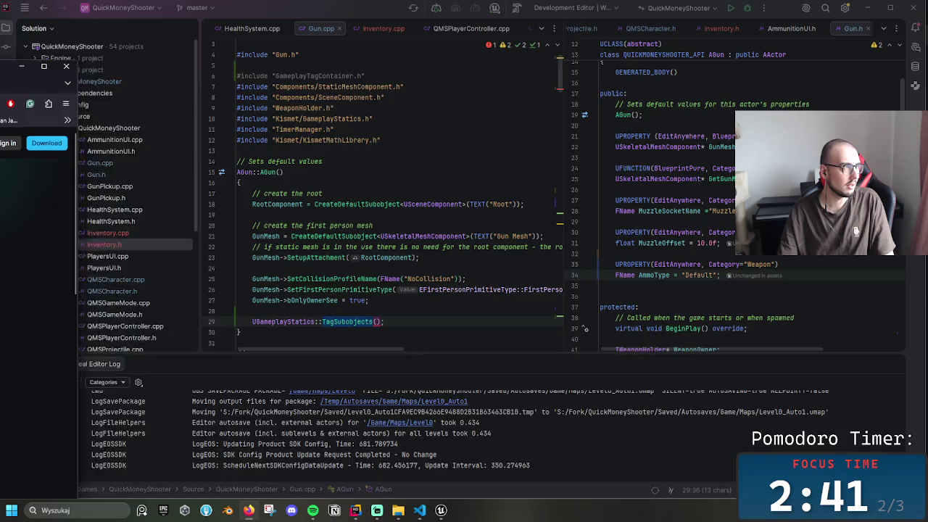
pyautogui.hotkey('alt', 'Tab')
# - Search Epic Developer Community for 'Ukismet/gamepla' and scroll through the 1401 results
pyautogui.moveTo(523, 56); pyautogui.dragTo(431, 27)
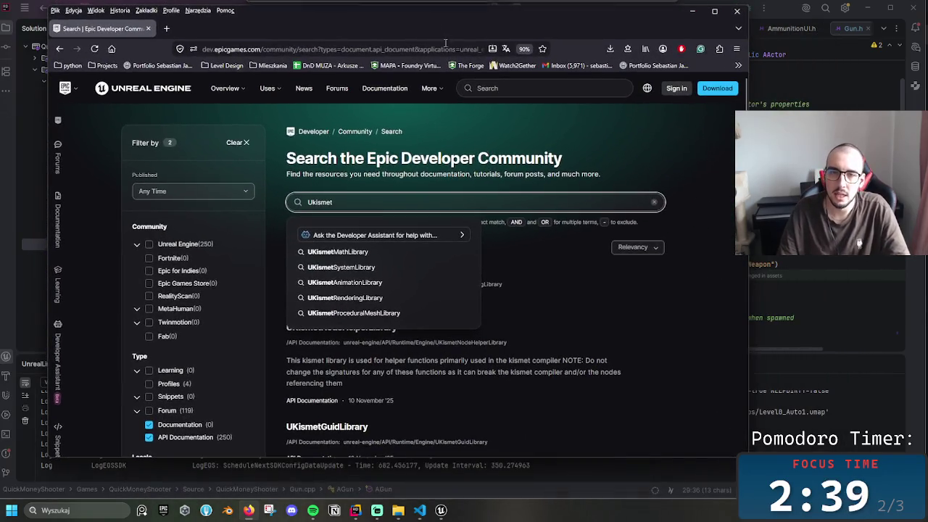
pyautogui.write('/gameplaystatics')
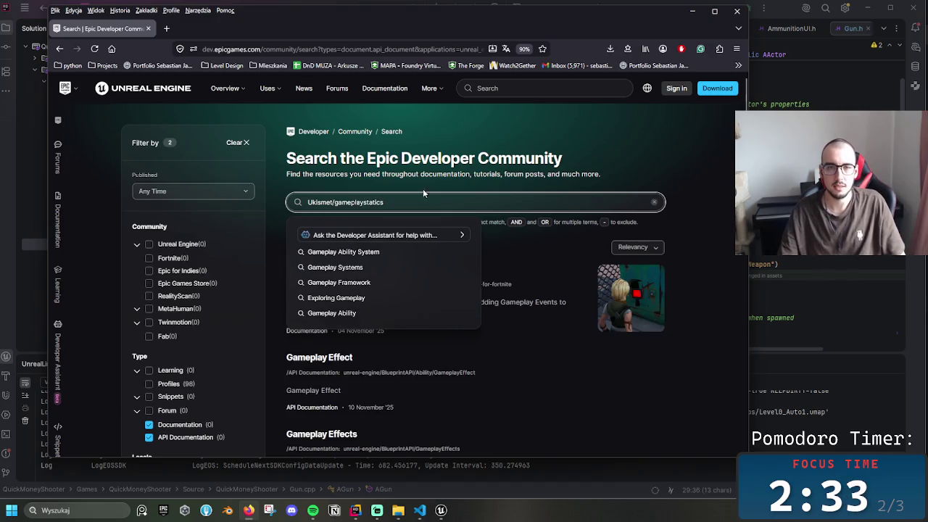
pyautogui.press('BackSpace')
pyautogui.press('BackSpace')
pyautogui.press('BackSpace')
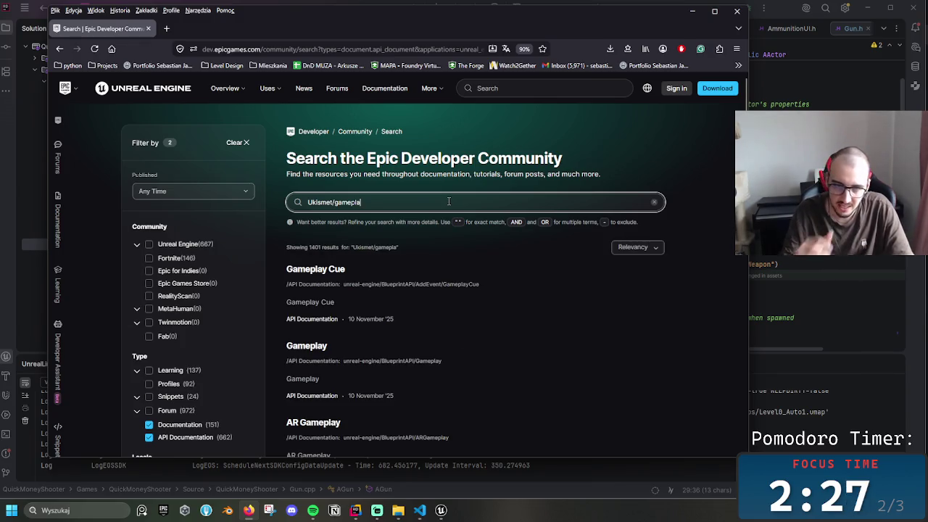
pyautogui.scroll(-5, 453, 276)
pyautogui.scroll(-4, 453, 274)
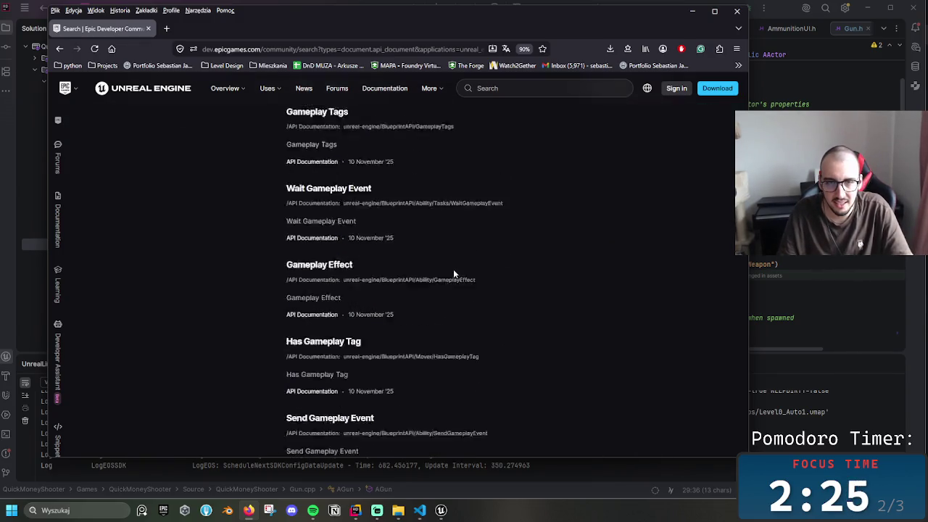
pyautogui.scroll(3, 453, 274)
pyautogui.scroll(-2, 453, 273)
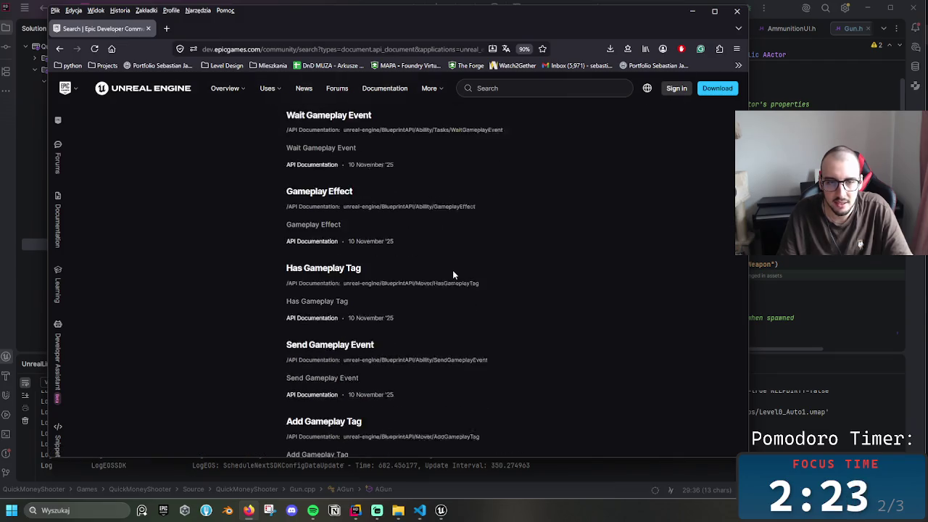
# - Open the Add Gameplay Tag documentation page, declining the translation offer, and skim it
pyautogui.click(344, 415)
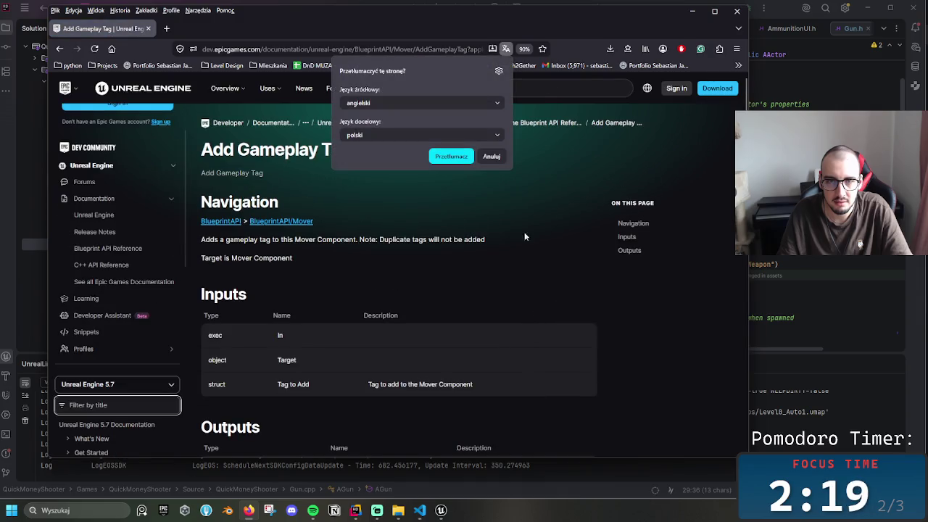
pyautogui.click(492, 158)
pyautogui.scroll(-1, 516, 240)
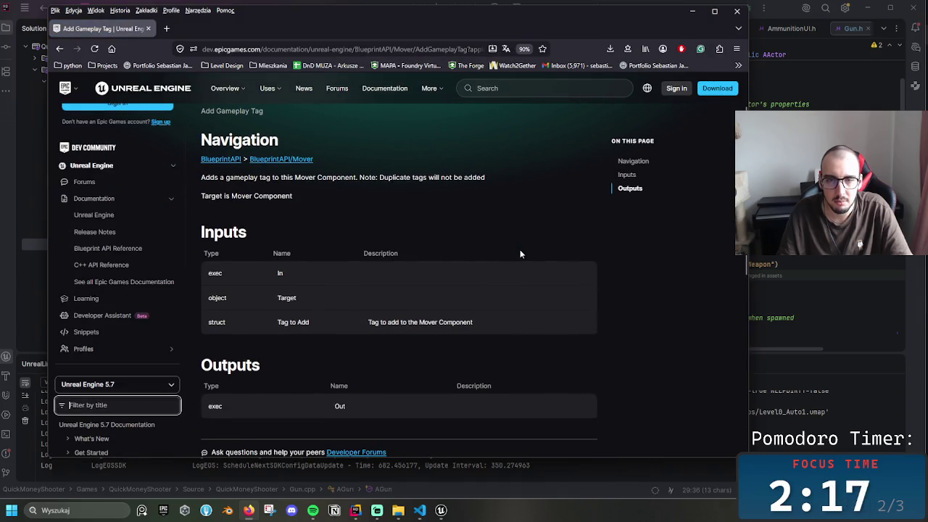
pyautogui.scroll(1, 520, 250)
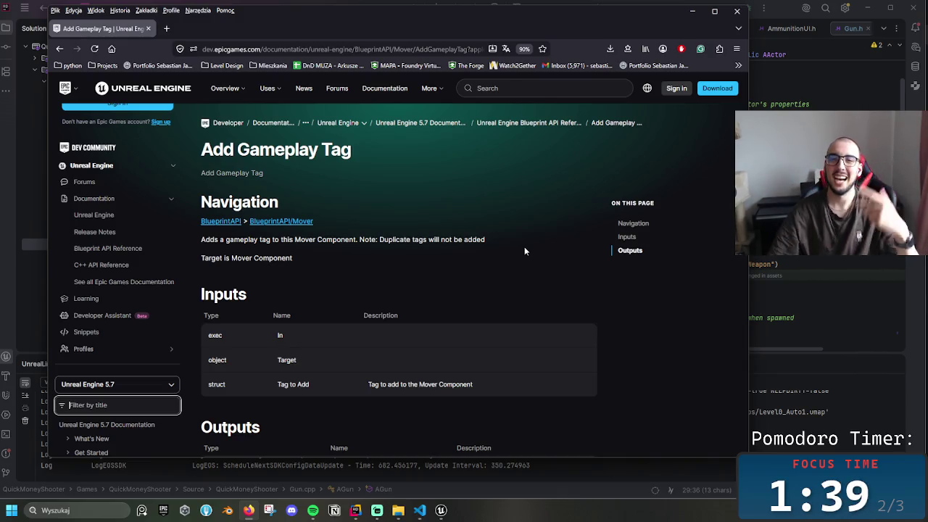
# - Start a new query in the header search box, then clear the stray letter
pyautogui.click(525, 88)
pyautogui.write('c')
pyautogui.press('BackSpace')
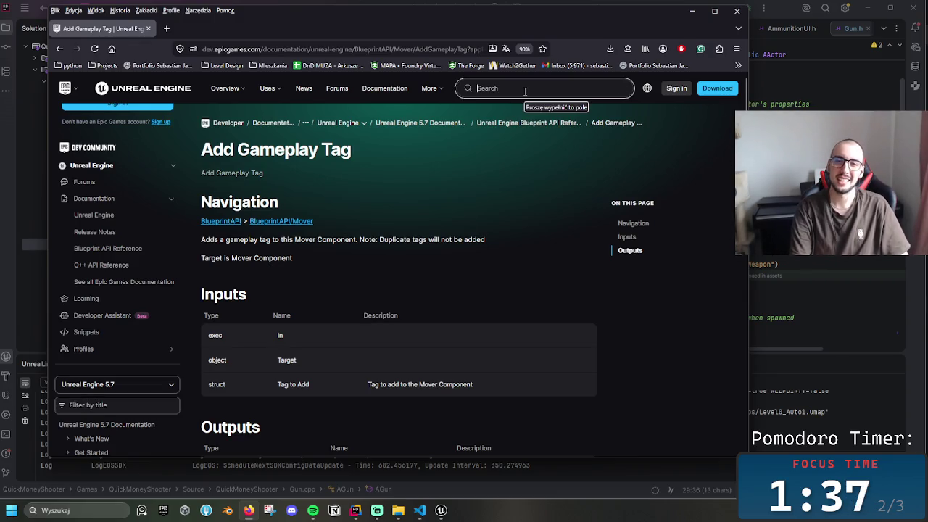
# - In a new tab, search 'ugameplaystatics C++ ue5' and open the UGameplayStatics documentation result
pyautogui.click(166, 29)
pyautogui.write('ugamplkay')
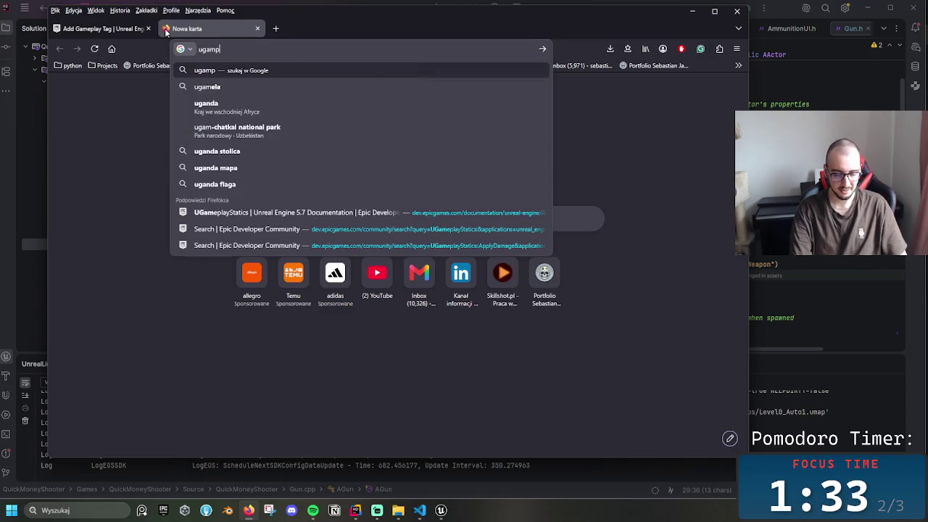
pyautogui.press('BackSpace')
pyautogui.press('BackSpace')
pyautogui.press('BackSpace')
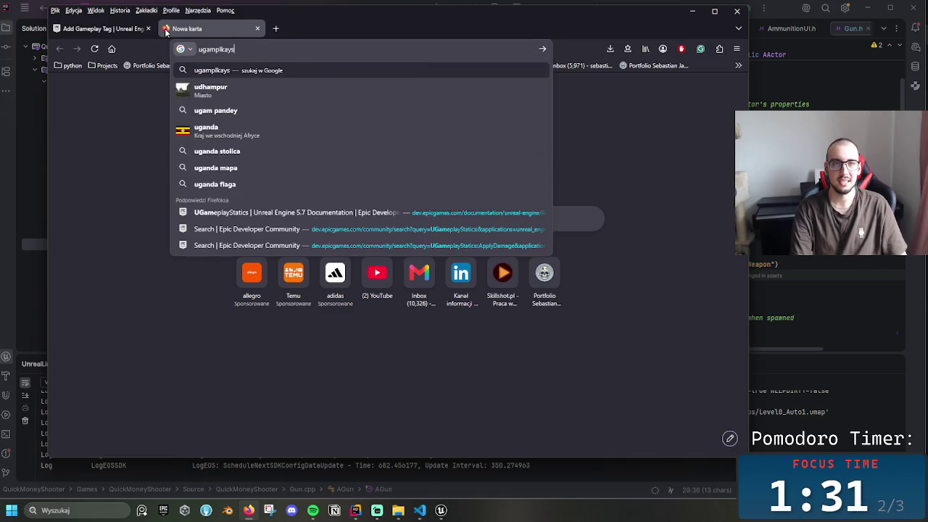
pyautogui.press('BackSpace')
pyautogui.press('BackSpace')
pyautogui.write('e')
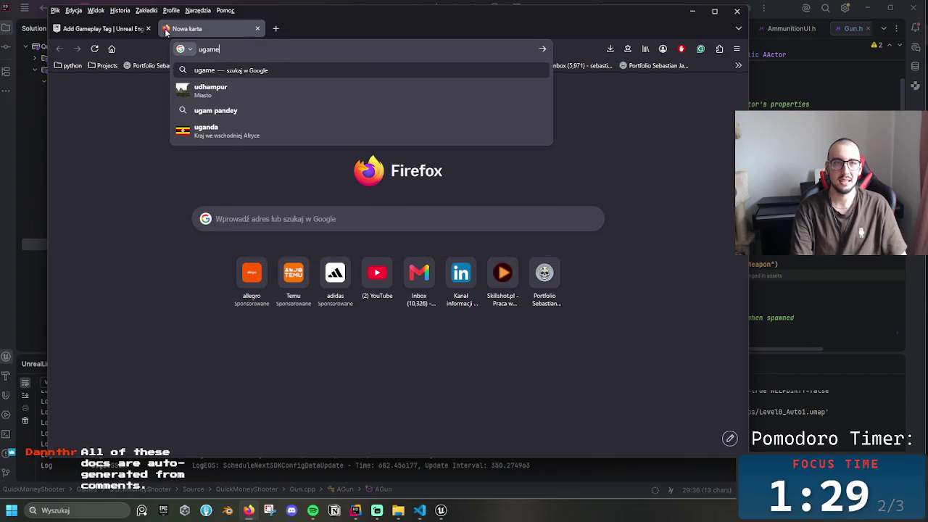
pyautogui.write('playstatics ')
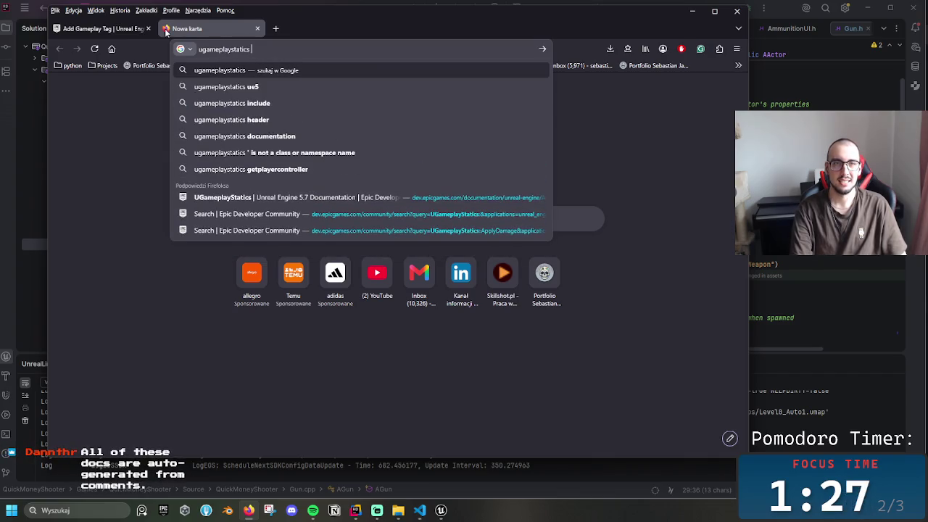
pyautogui.write('C++')
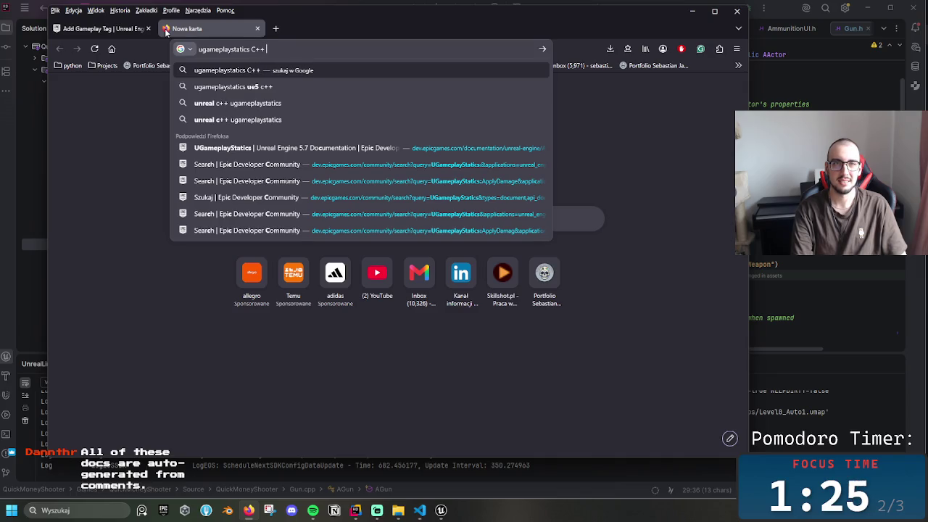
pyautogui.write(' ue5')
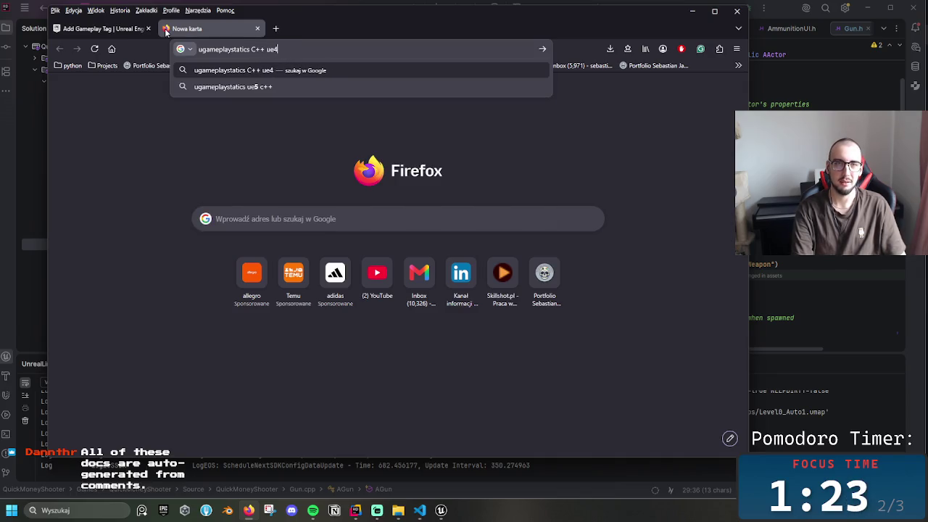
pyautogui.press('Return')
pyautogui.click(190, 156)
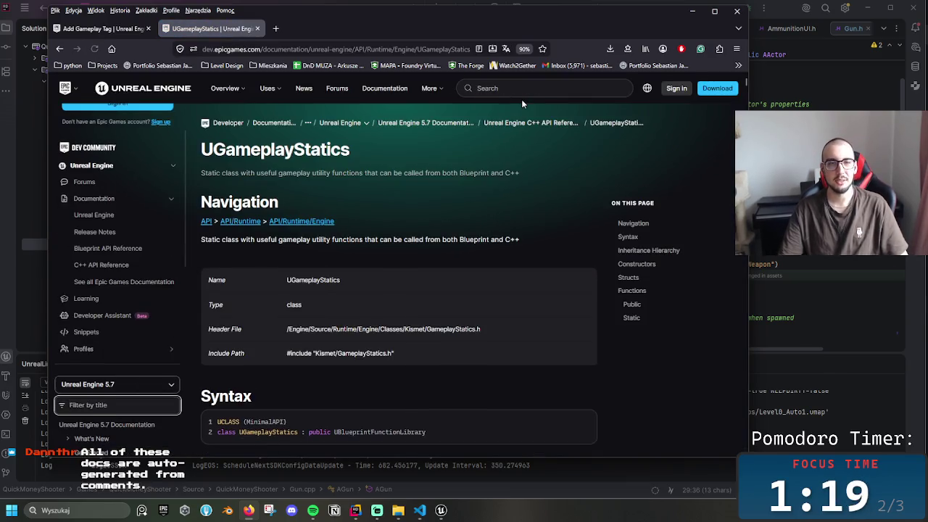
# - Select the include path and paste it into the site search, then abandon that search
pyautogui.scroll(-5, 478, 263)
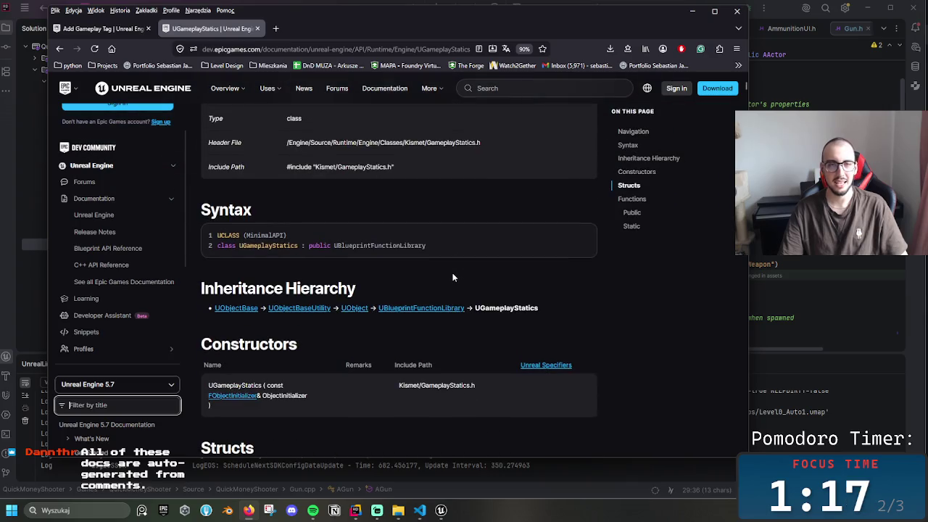
pyautogui.scroll(2, 450, 293)
pyautogui.moveTo(395, 229)
pyautogui.mouseDown()
pyautogui.moveTo(290, 229)
pyautogui.moveTo(313, 230)
pyautogui.mouseUp()
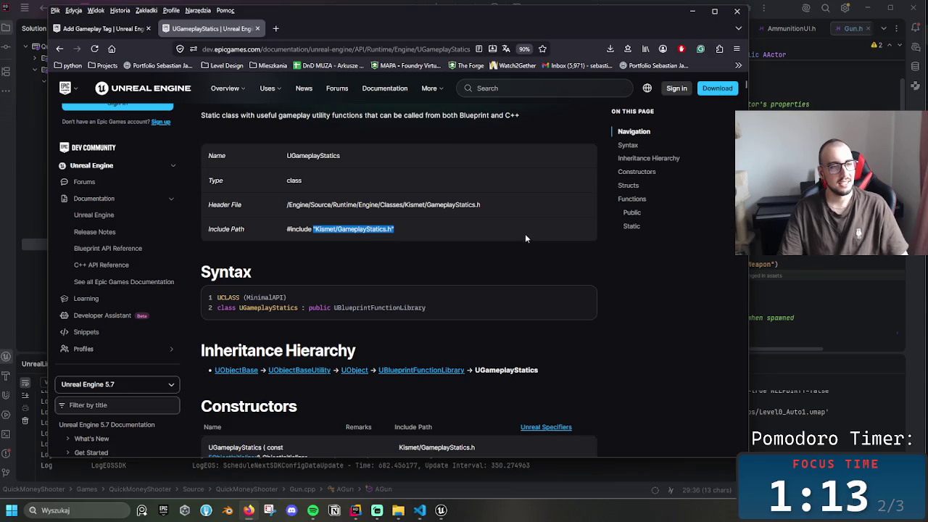
pyautogui.click(563, 93)
pyautogui.write('"Kismet/GameplayStatics.h"')
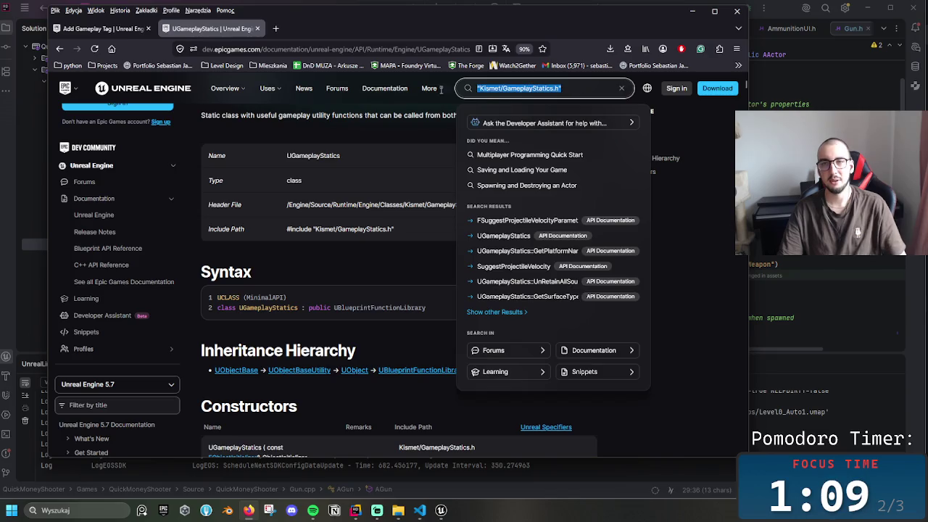
pyautogui.click(675, 258)
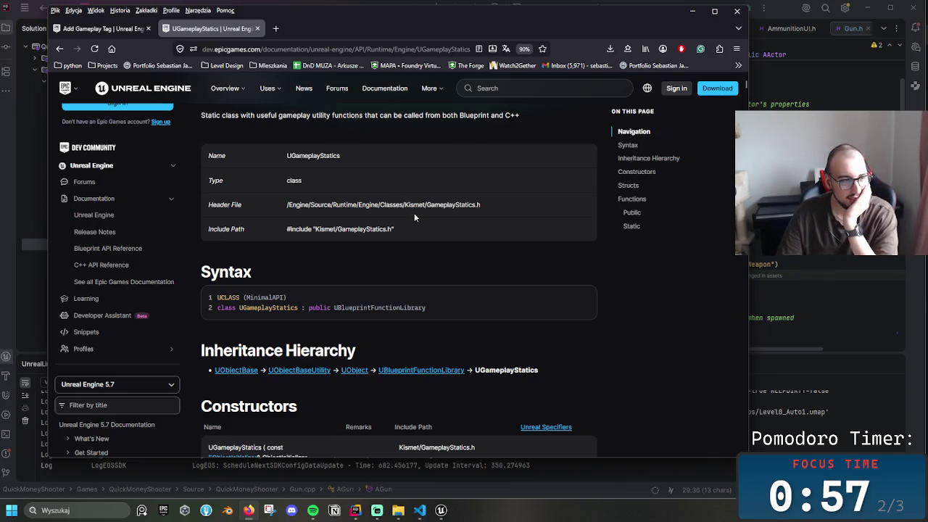
# - Scroll through the static Functions list, maximize Firefox and open find-in-page search
pyautogui.scroll(-6, 404, 276)
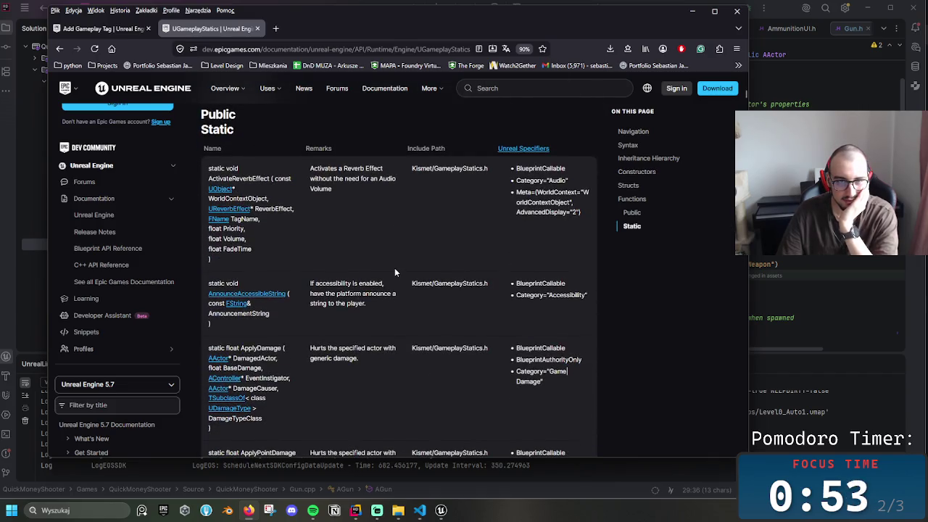
pyautogui.scroll(-3, 394, 272)
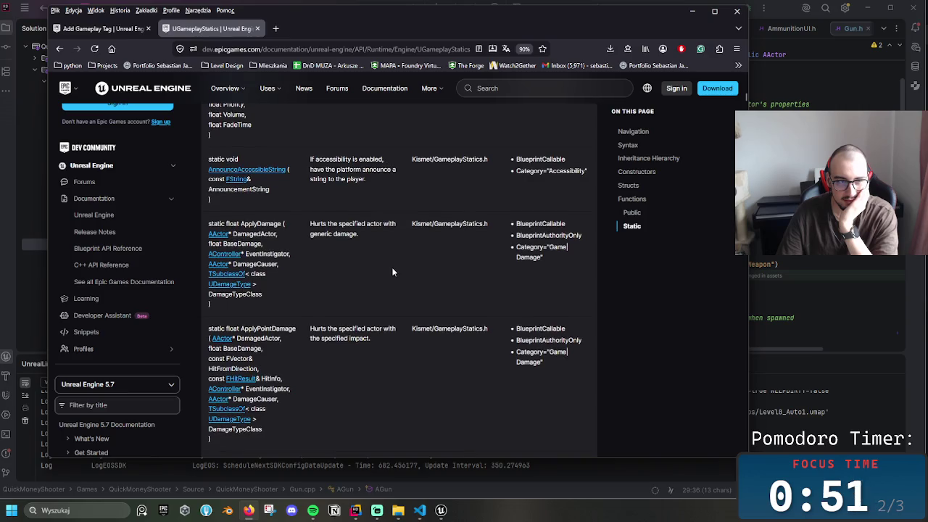
pyautogui.scroll(-4, 391, 268)
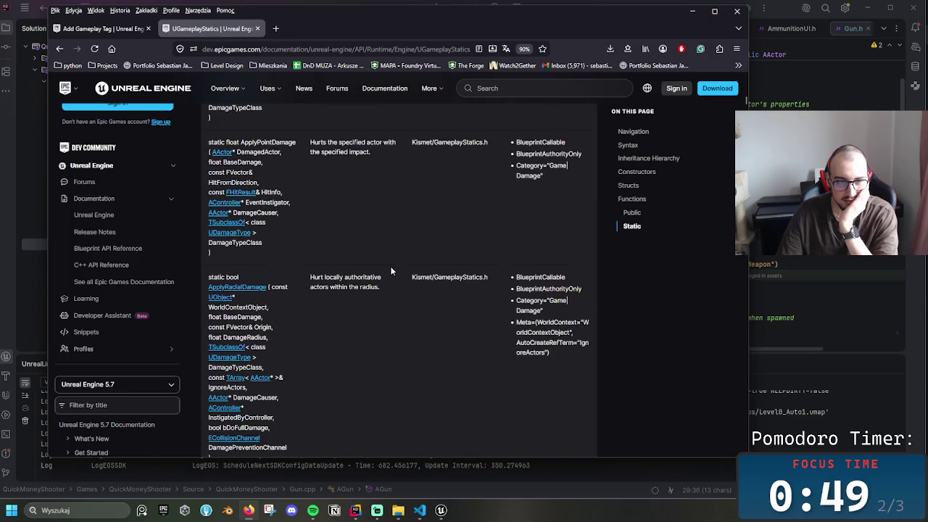
pyautogui.scroll(-5, 391, 267)
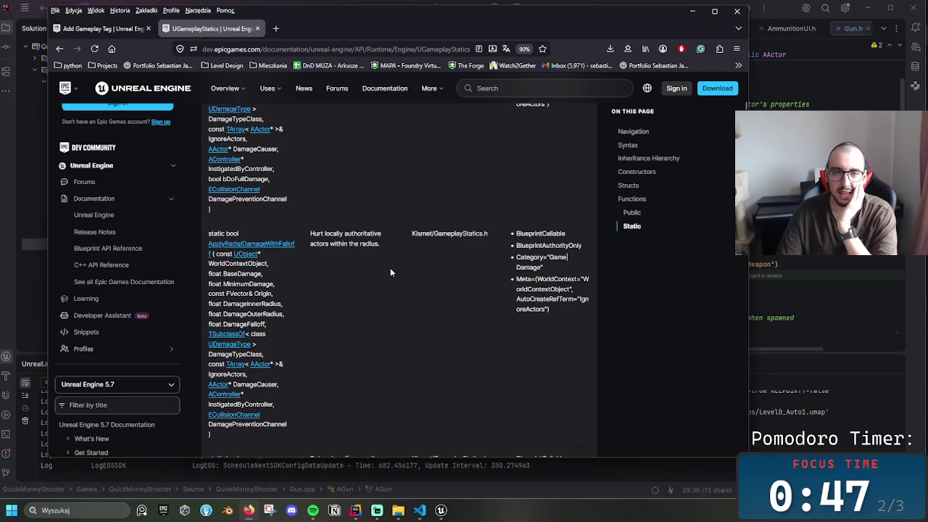
pyautogui.scroll(-3, 390, 268)
pyautogui.scroll(4, 386, 269)
pyautogui.scroll(4, 387, 270)
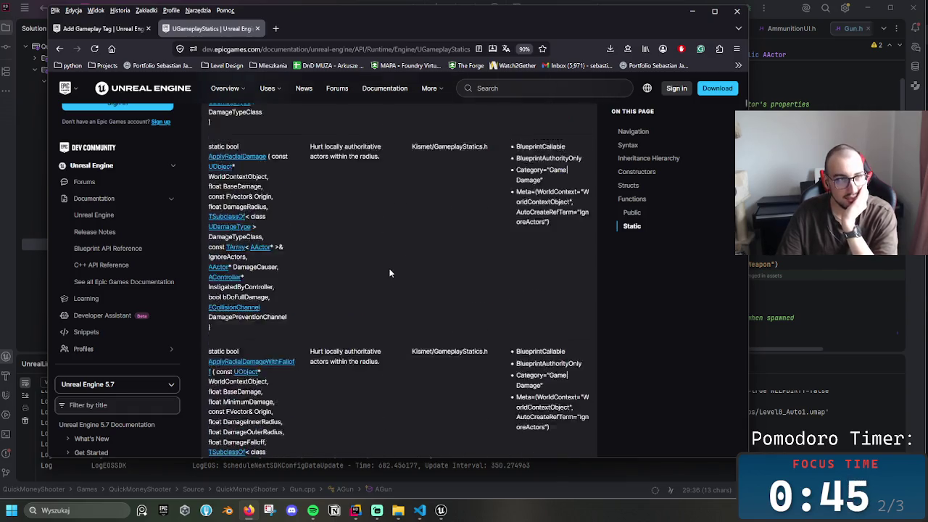
pyautogui.scroll(-4, 376, 269)
pyautogui.scroll(-10, 361, 269)
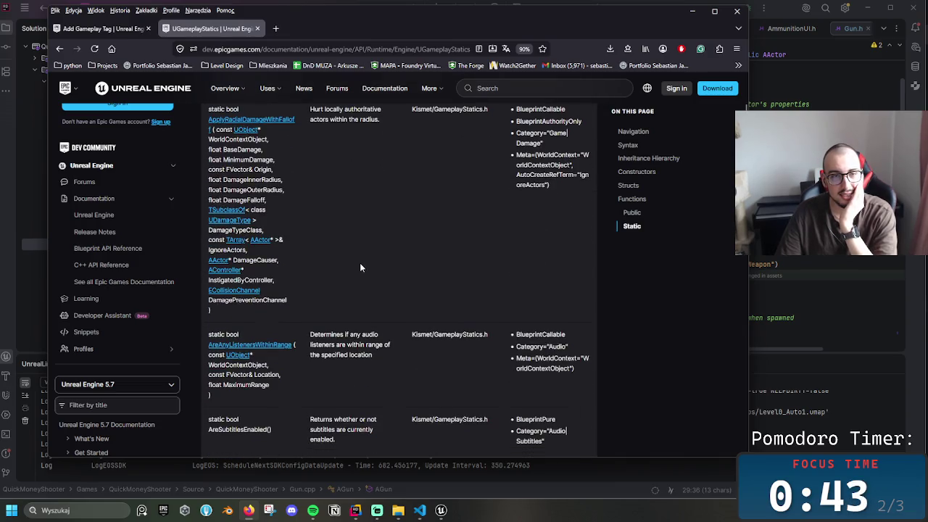
pyautogui.scroll(-10, 360, 270)
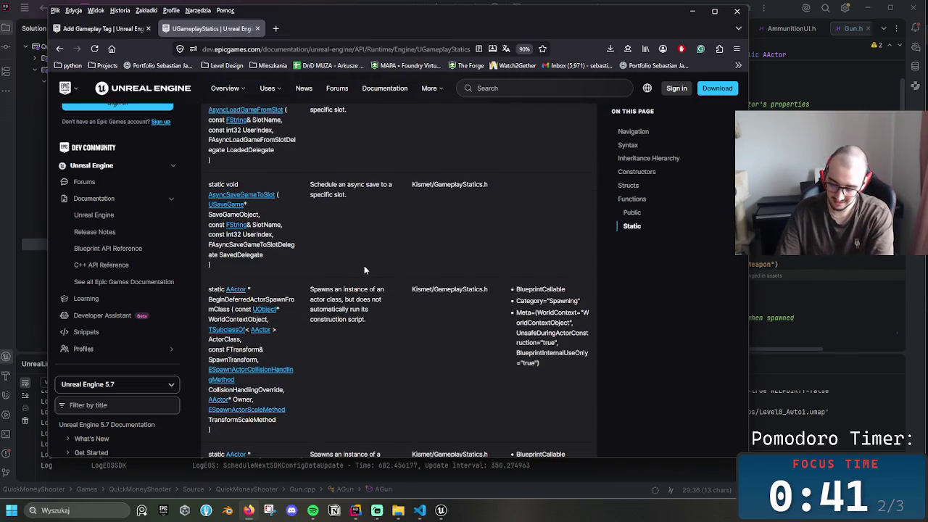
pyautogui.scroll(-9, 358, 270)
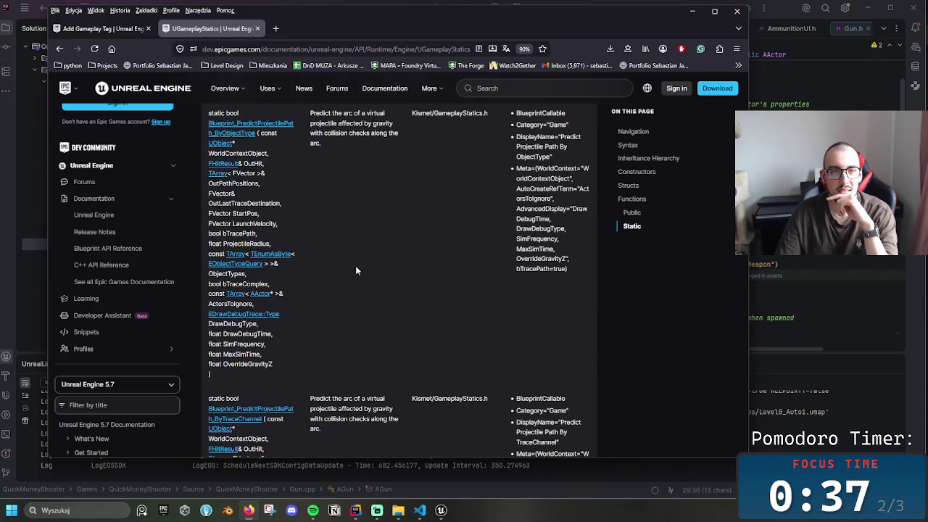
pyautogui.scroll(4, 357, 270)
pyautogui.scroll(20, 355, 266)
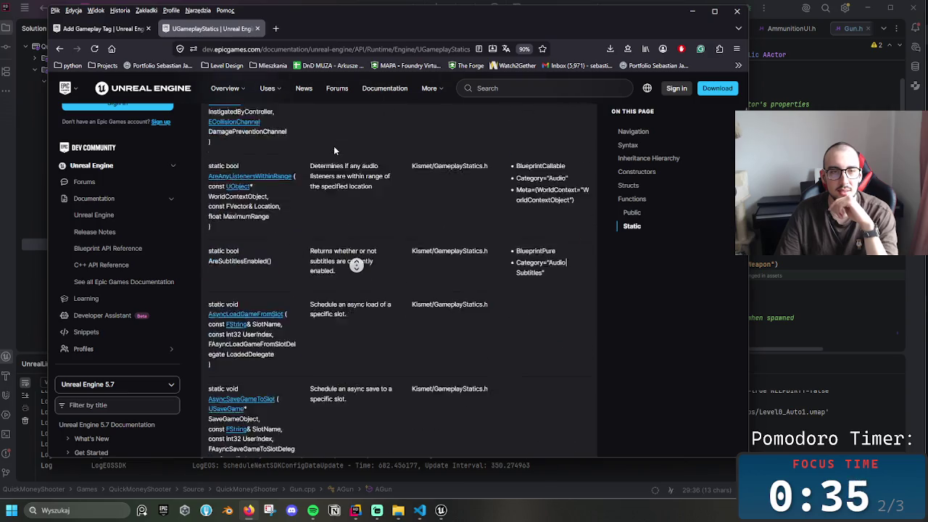
pyautogui.click(715, 11)
pyautogui.hotkey('ctrl', 'f')
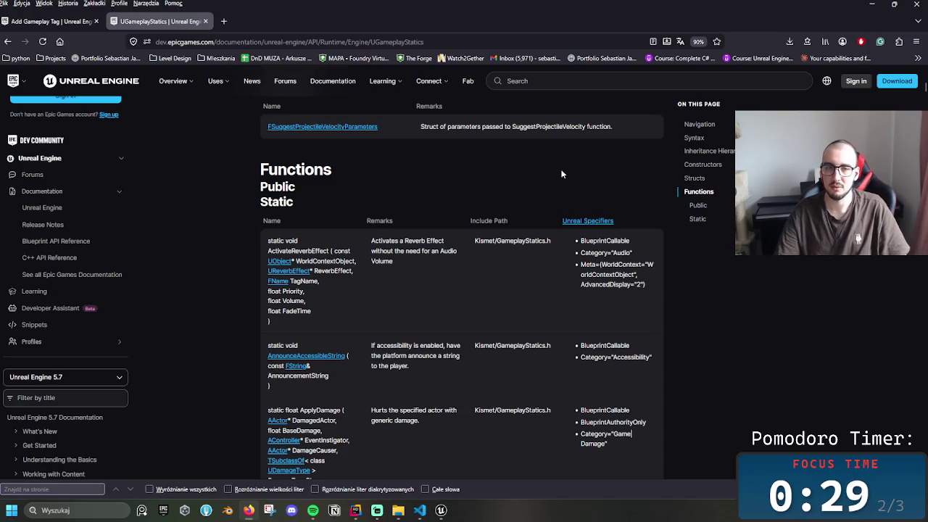
# - Find 'tag' on the UGameplayStatics page and cycle through its 10 matches, including GetAllActorsWithTag
pyautogui.write('tags')
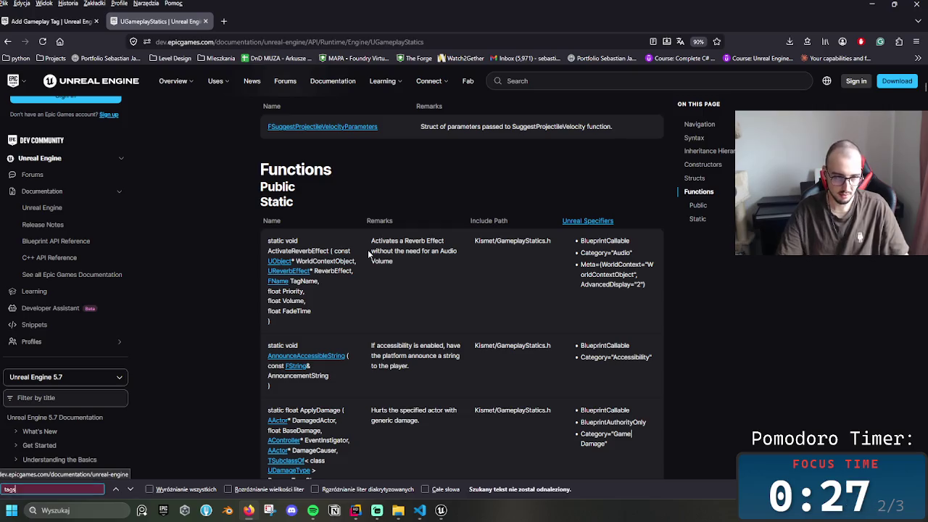
pyautogui.press('BackSpace')
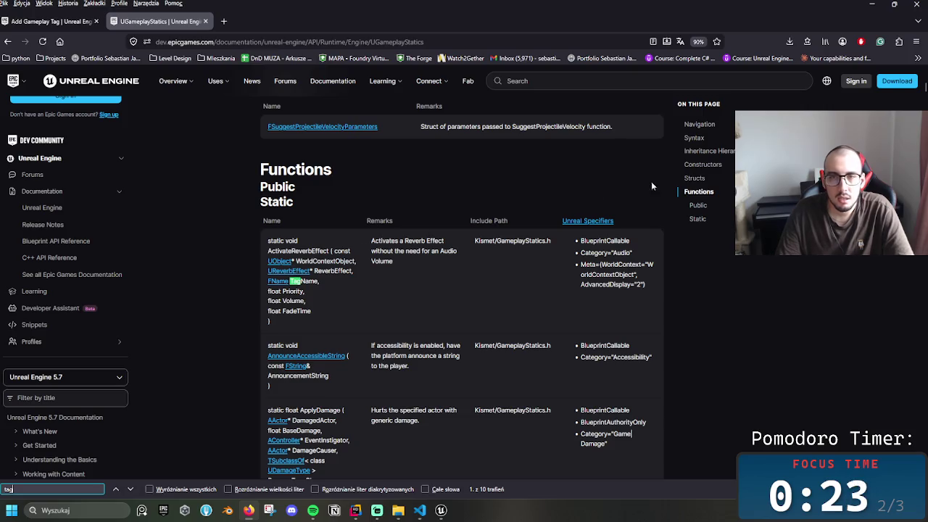
pyautogui.click(131, 490)
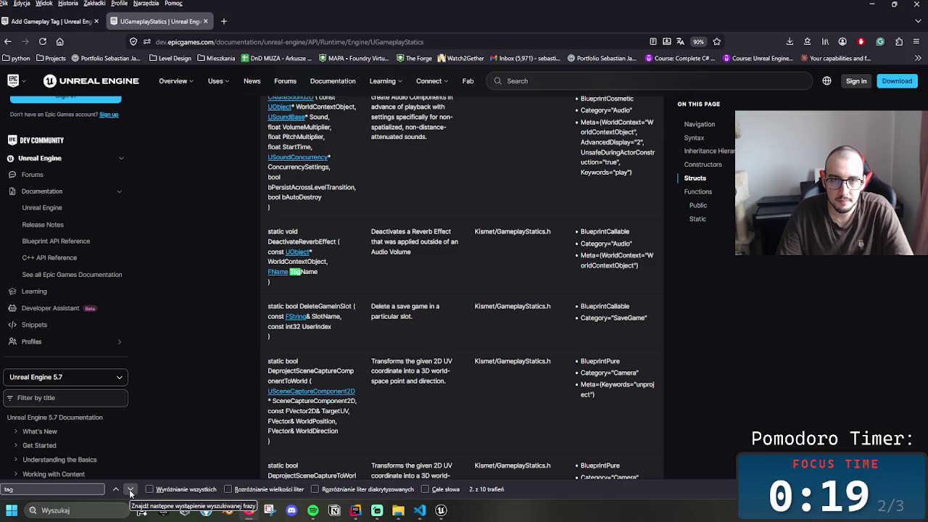
pyautogui.click(130, 490)
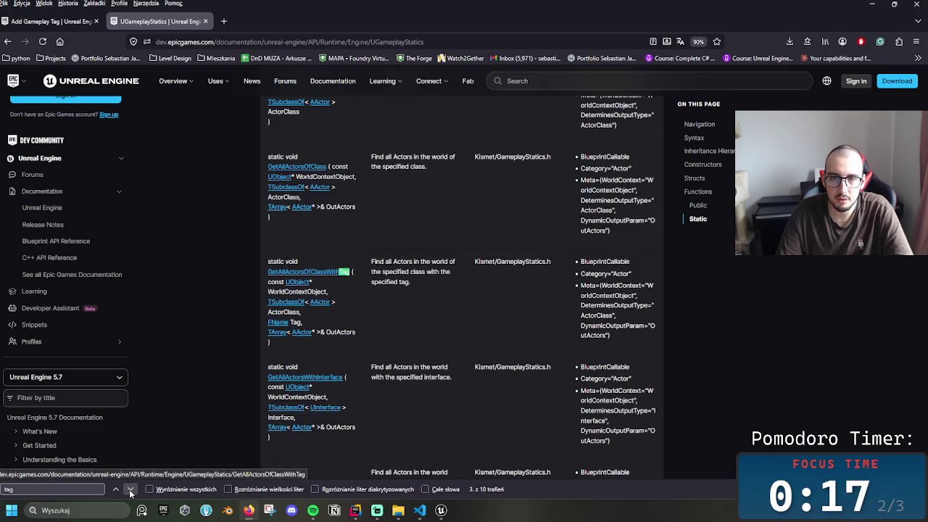
pyautogui.click(130, 491)
pyautogui.click(131, 490)
pyautogui.click(131, 491)
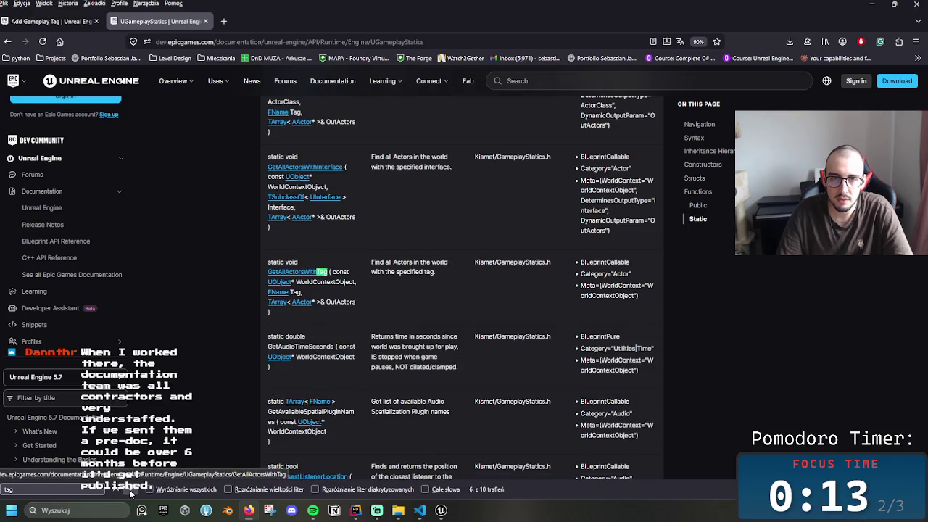
pyautogui.click(130, 490)
pyautogui.click(130, 491)
pyautogui.click(130, 490)
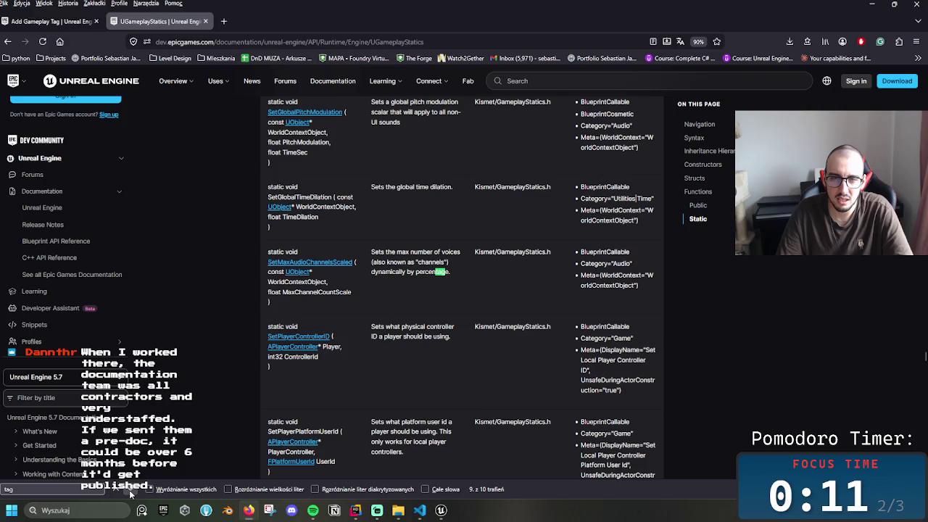
pyautogui.click(131, 491)
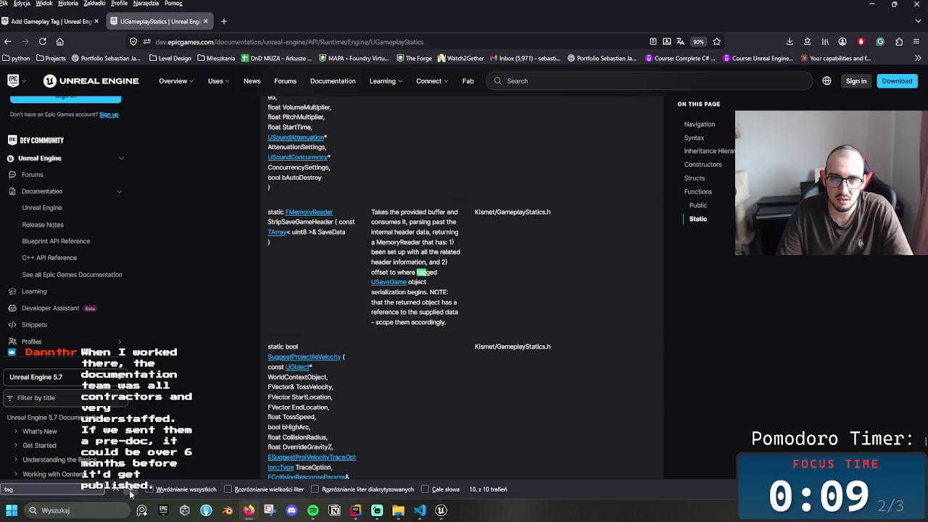
pyautogui.click(130, 491)
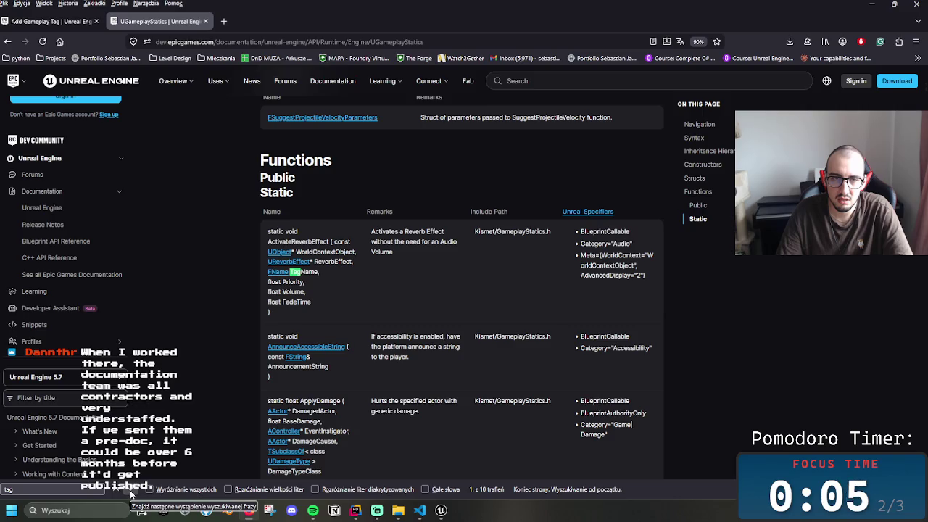
pyautogui.click(131, 491)
pyautogui.click(130, 491)
pyautogui.click(131, 490)
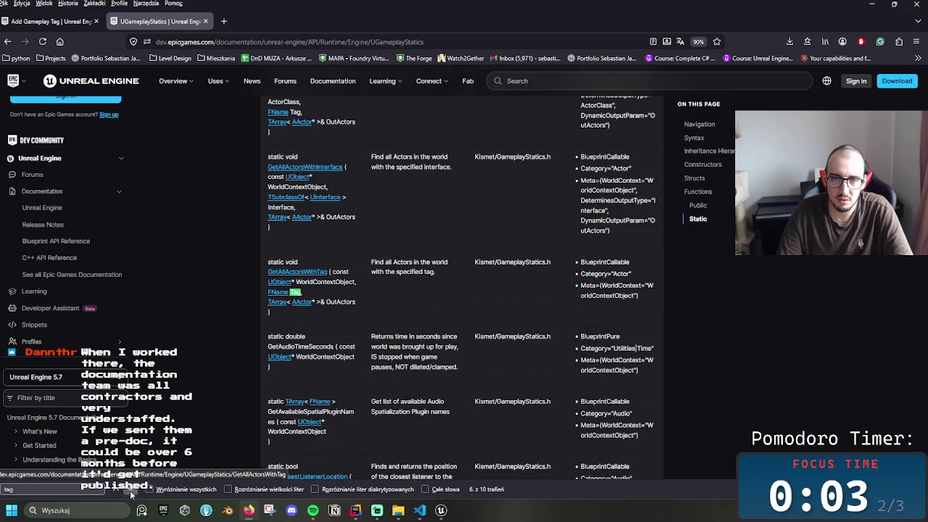
pyautogui.click(131, 490)
pyautogui.click(313, 413)
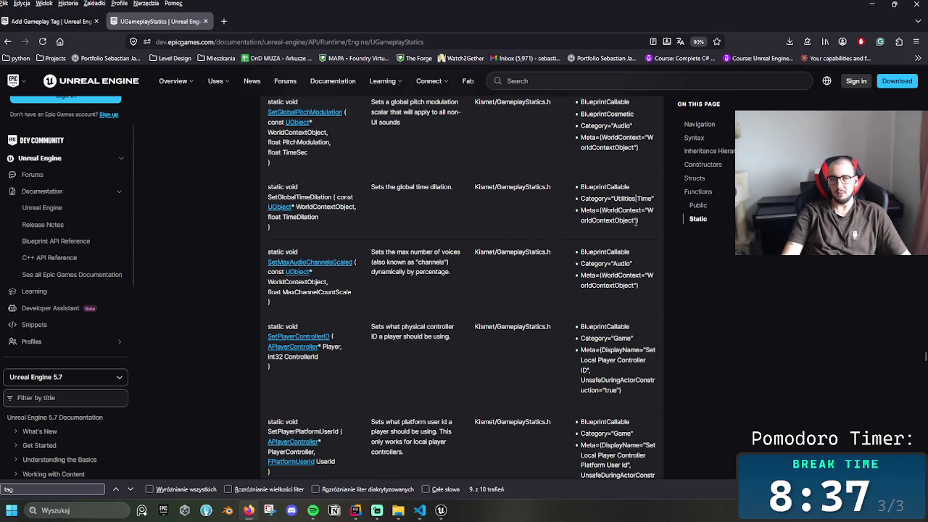
# - Search the documentation site for 'tags'
pyautogui.tripleClick(611, 218)
pyautogui.click(612, 219)
pyautogui.scroll(15, 549, 329)
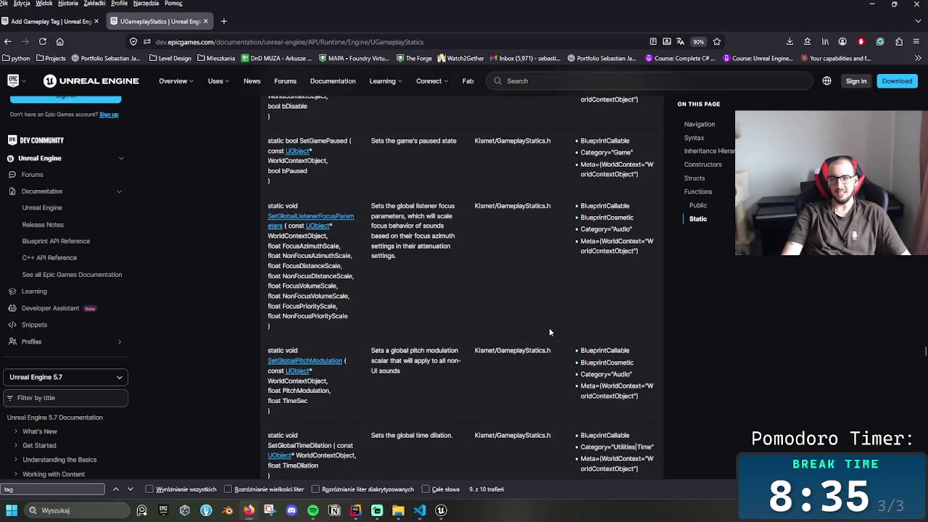
pyautogui.scroll(10, 549, 331)
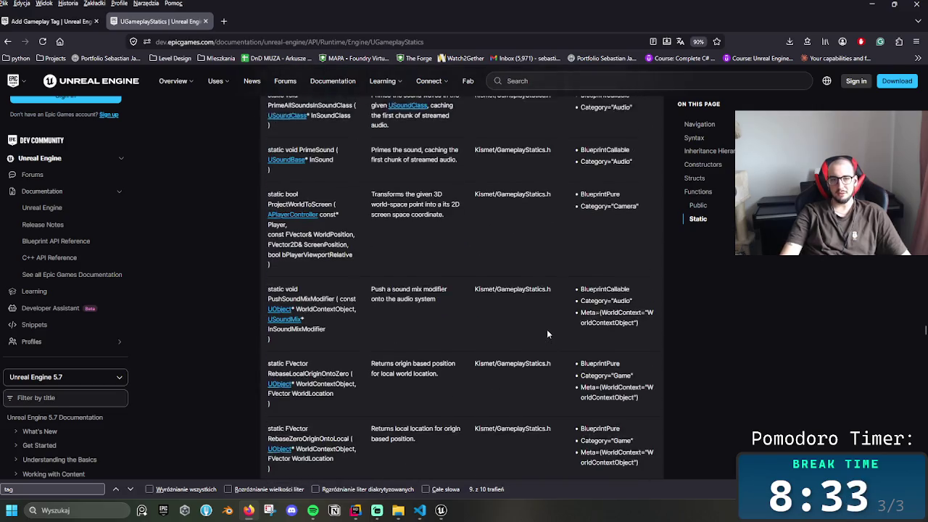
pyautogui.click(565, 83)
pyautogui.write('ta')
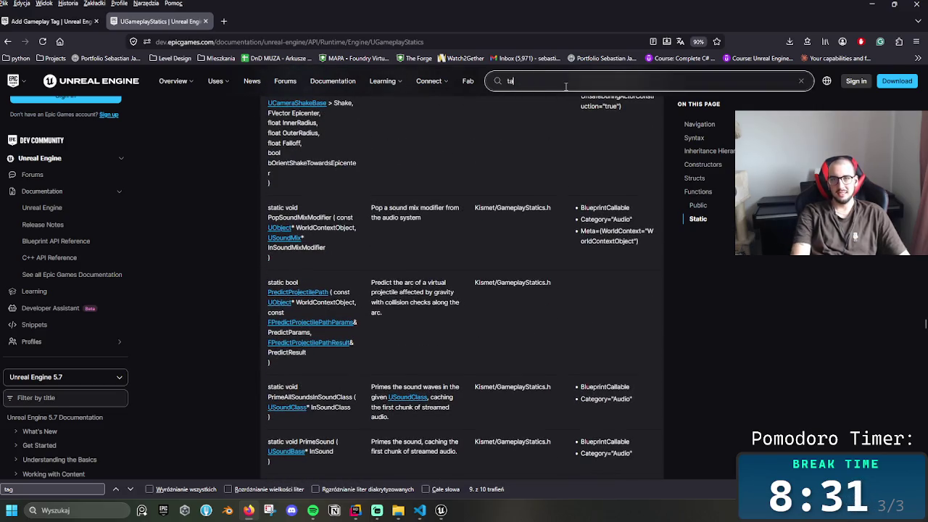
pyautogui.write('gs')
pyautogui.press('Return')
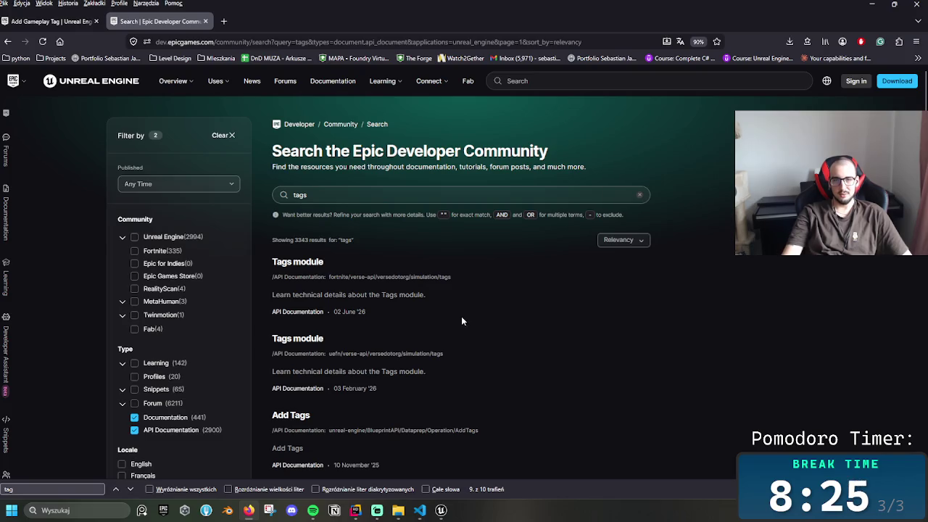
# - Open the Set Tags result and review its In, Target and In Tags inputs
pyautogui.scroll(-1, 449, 312)
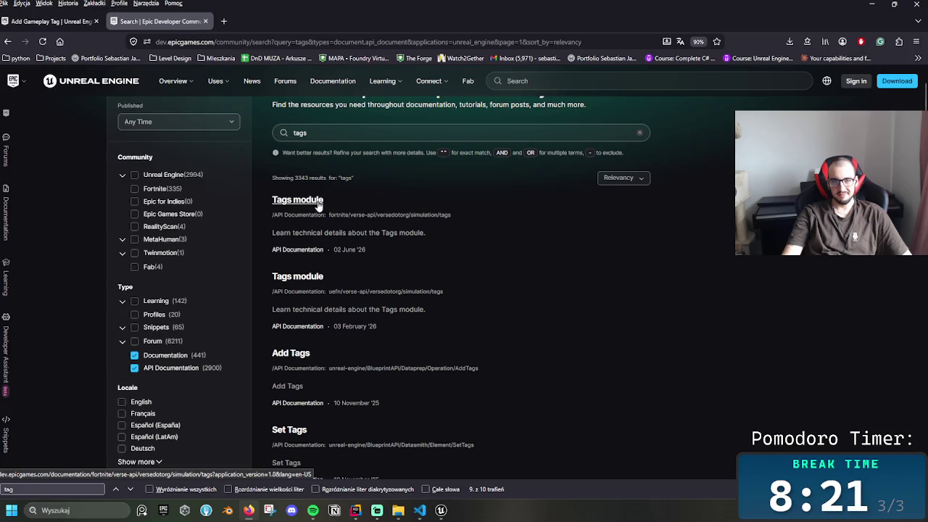
pyautogui.scroll(-2, 368, 401)
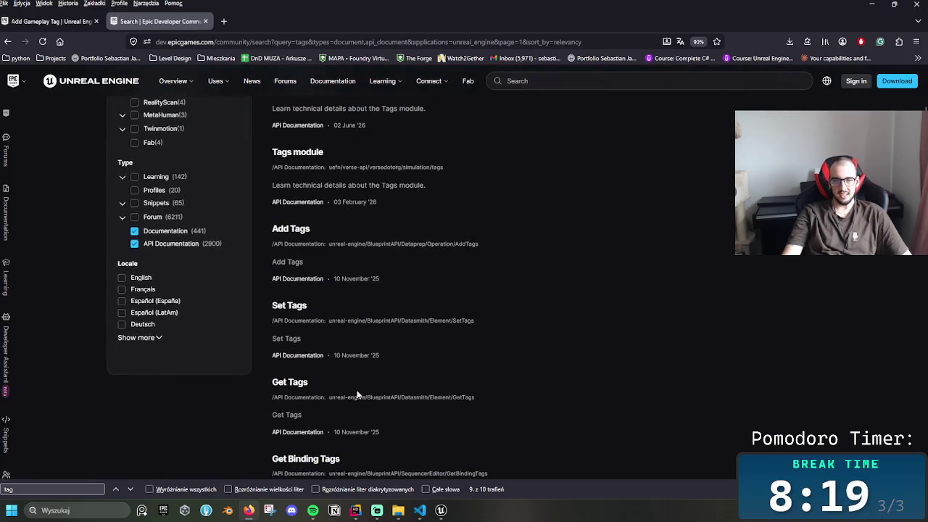
pyautogui.click(290, 305)
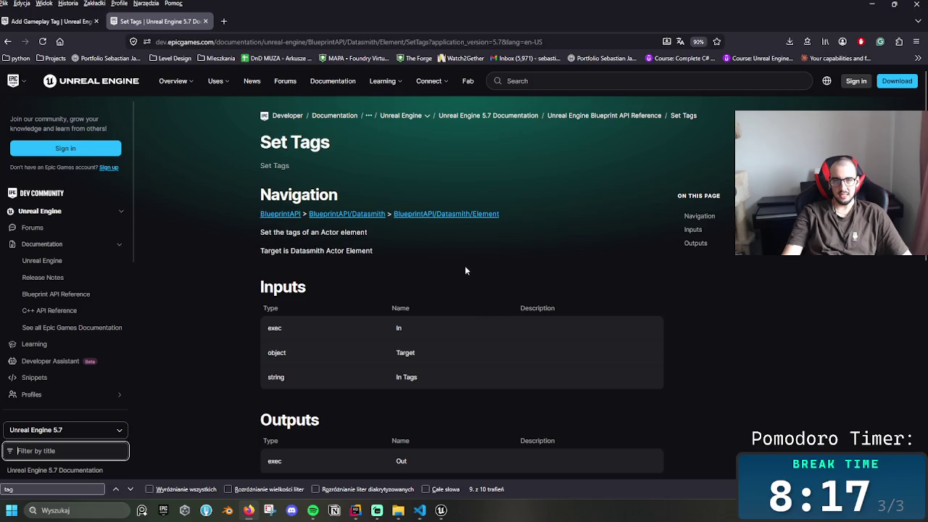
pyautogui.scroll(-5, 458, 291)
pyautogui.scroll(5, 503, 326)
pyautogui.moveTo(465, 378); pyautogui.dragTo(345, 327)
pyautogui.moveTo(693, 243); pyautogui.dragTo(700, 378)
pyautogui.click(684, 375)
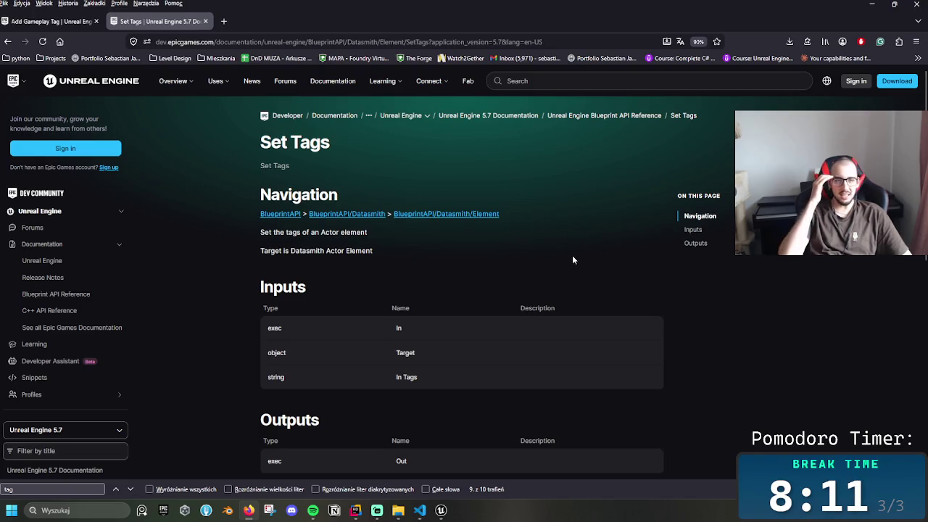
pyautogui.click(67, 310)
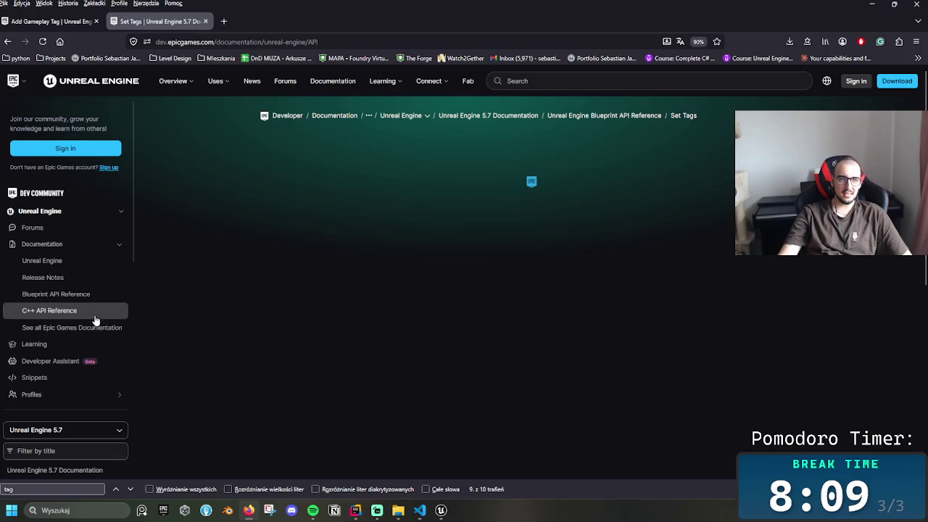
# - Open the C++ API Reference page and close the find-in-page bar
pyautogui.middleClick(559, 250)
pyautogui.middleClick(538, 419)
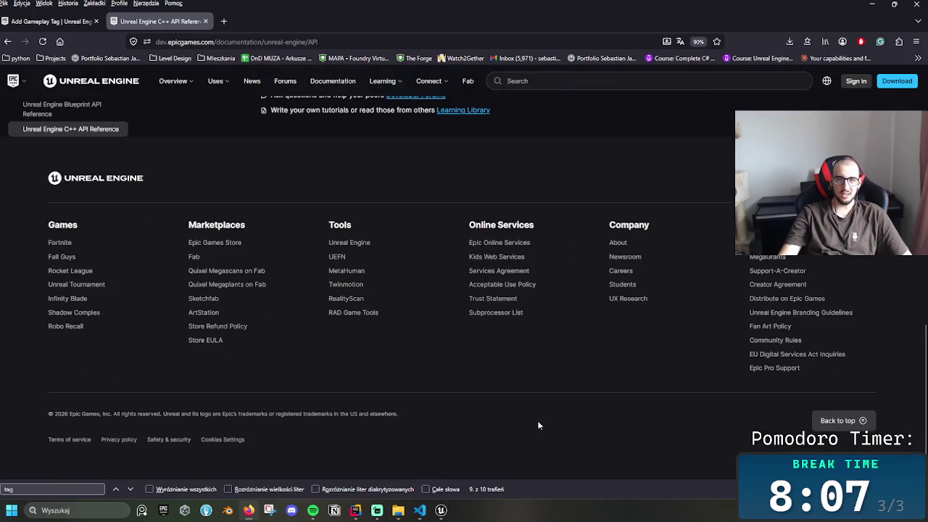
pyautogui.click(473, 207)
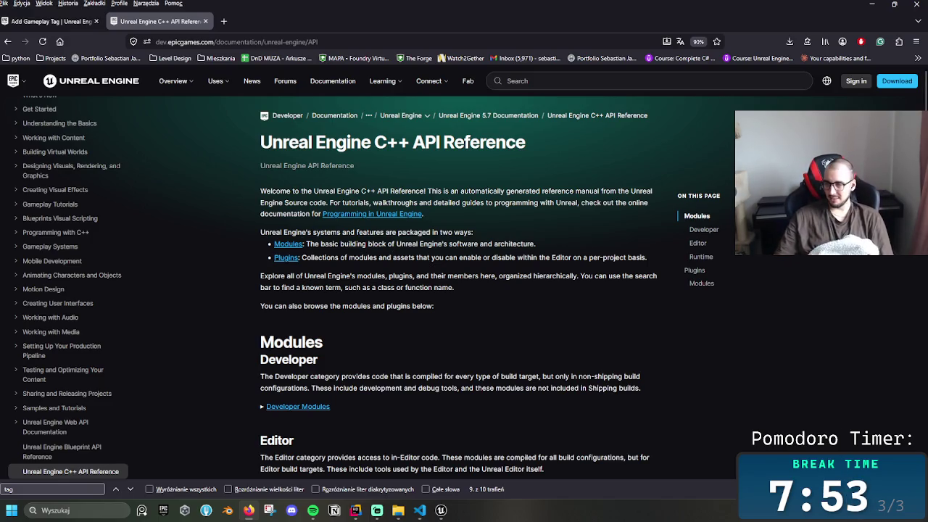
pyautogui.press('Escape')
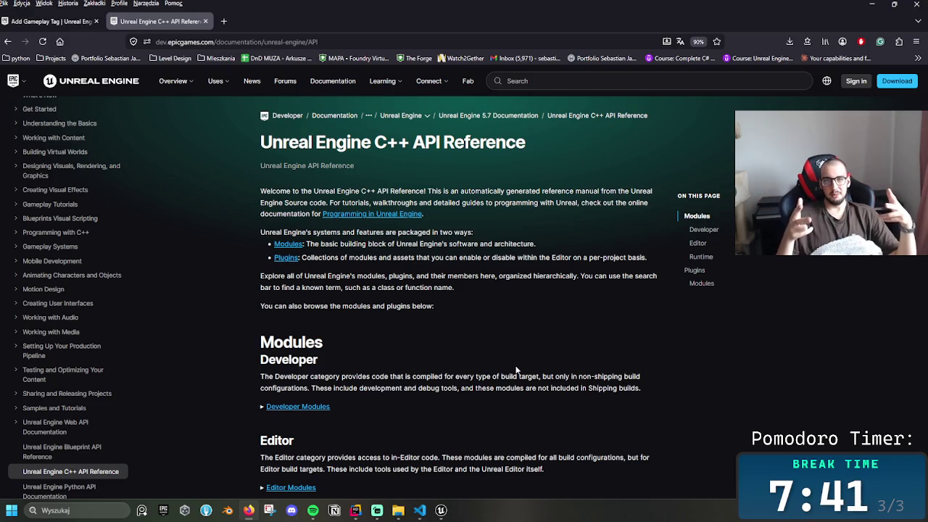
# - Try 'C++' and 'Tags' in the site search, clear it, and return to Rider
pyautogui.click(616, 82)
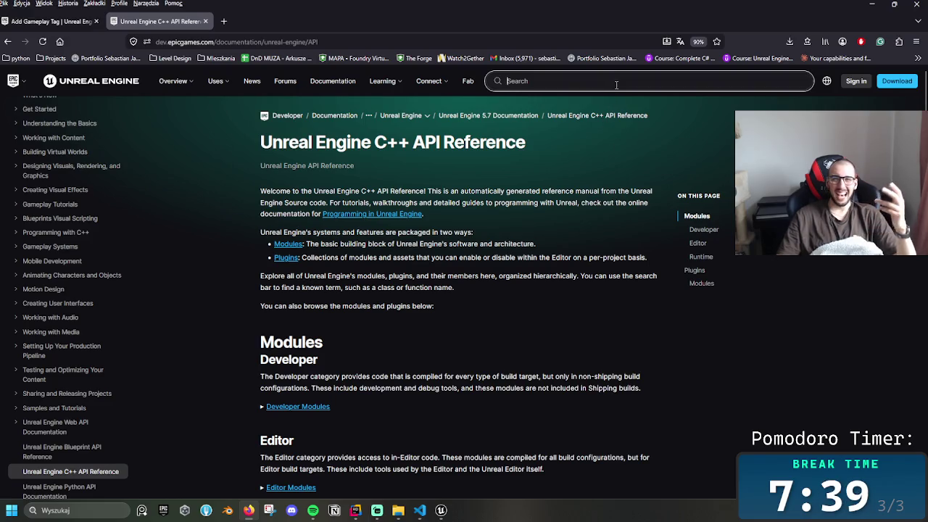
pyautogui.write('C+')
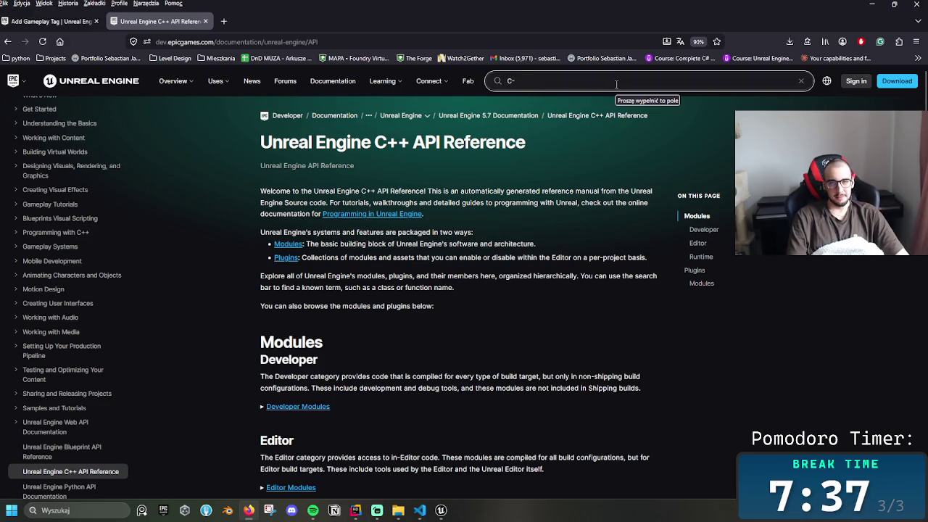
pyautogui.write('+')
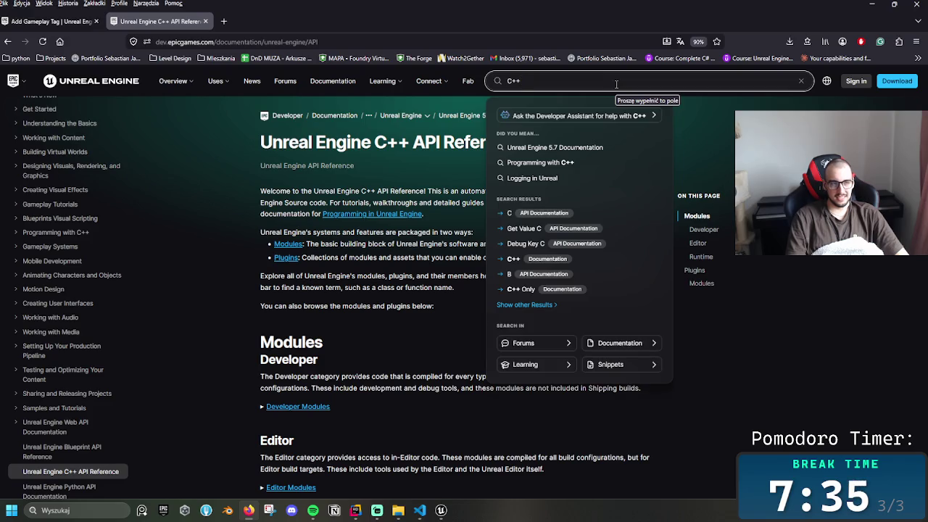
pyautogui.press('BackSpace')
pyautogui.press('BackSpace')
pyautogui.press('BackSpace')
pyautogui.write('ags')
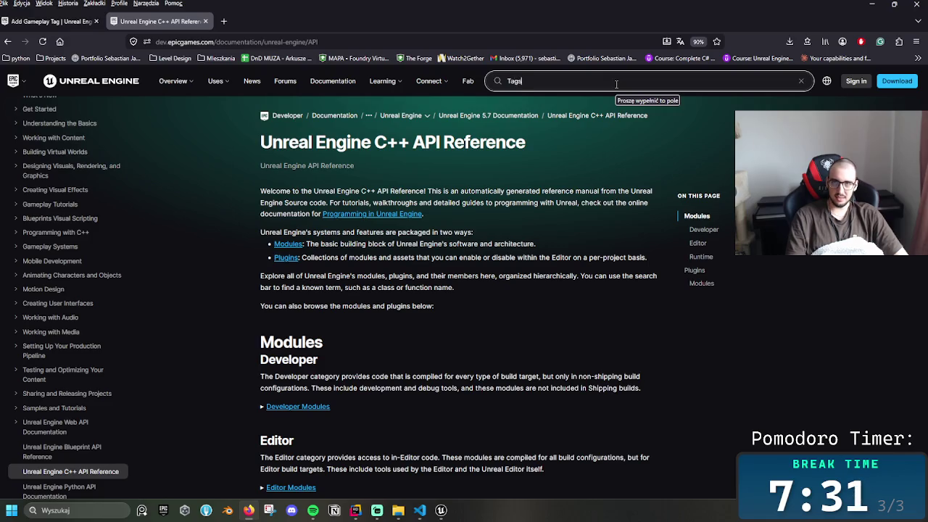
pyautogui.press('BackSpace')
pyautogui.press('BackSpace')
pyautogui.press('BackSpace')
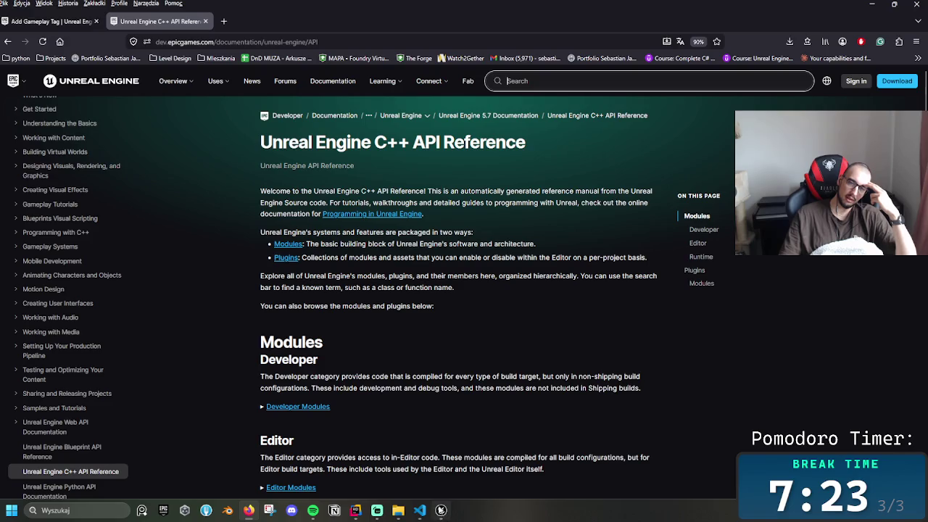
pyautogui.click(357, 511)
# - Replace the TagSubobjects() call on line 29 with 'Tag' and browse its completions, e.g. GetComponentsByTag
pyautogui.press('Right')
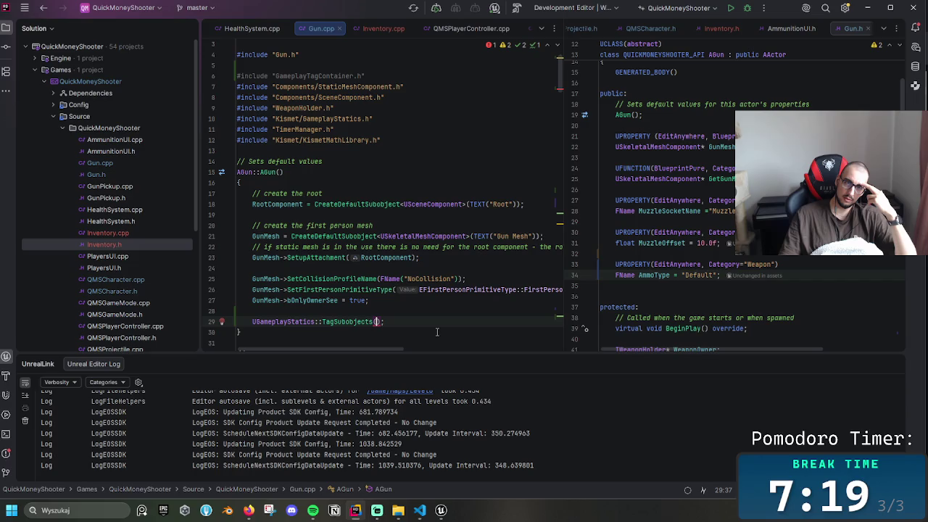
pyautogui.moveTo(383, 321)
pyautogui.mouseDown()
pyautogui.moveTo(287, 300)
pyautogui.moveTo(319, 310)
pyautogui.moveTo(252, 321)
pyautogui.mouseUp()
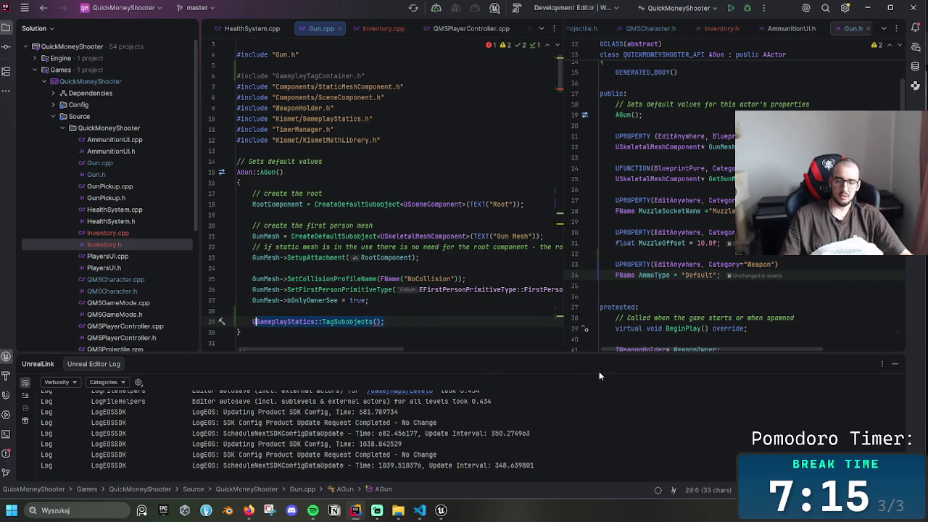
pyautogui.press('BackSpace')
pyautogui.write('Tag')
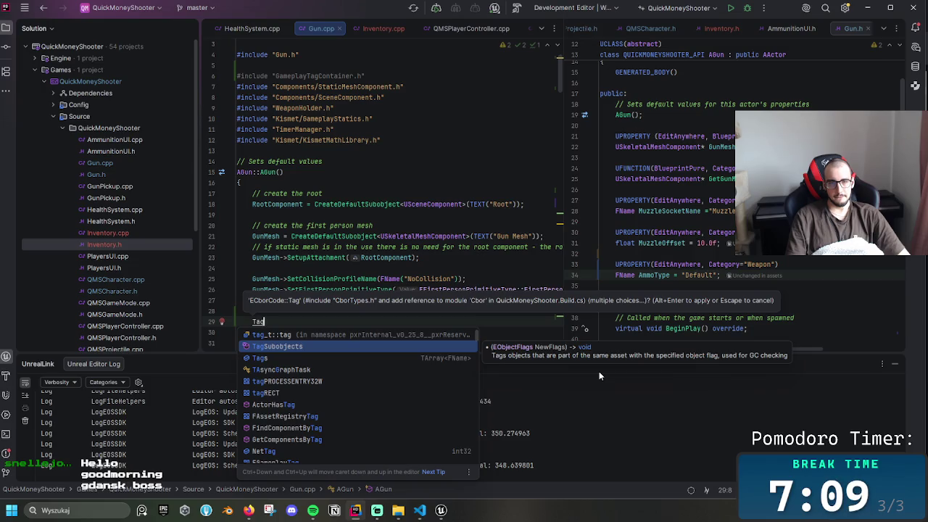
pyautogui.press('Down')
pyautogui.press('Down')
pyautogui.press('Down')
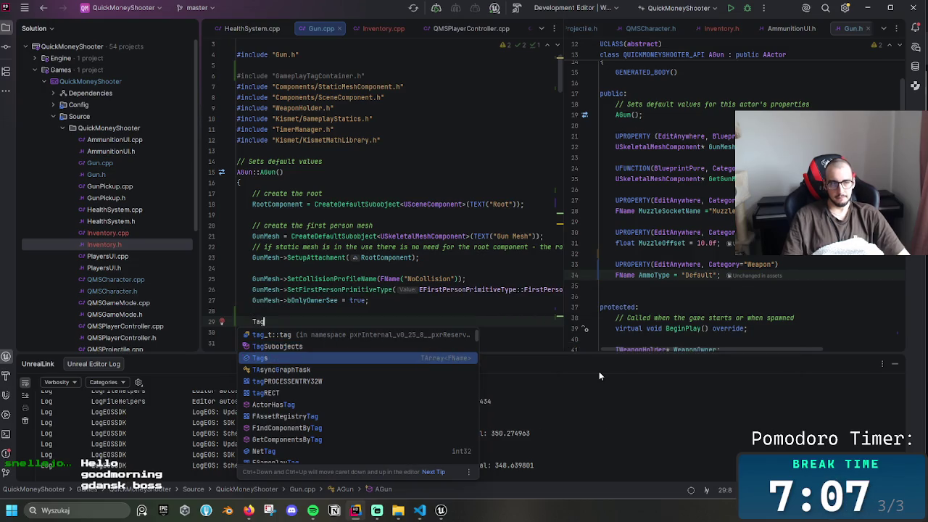
pyautogui.press('Down')
pyautogui.press('Down')
pyautogui.press('Down')
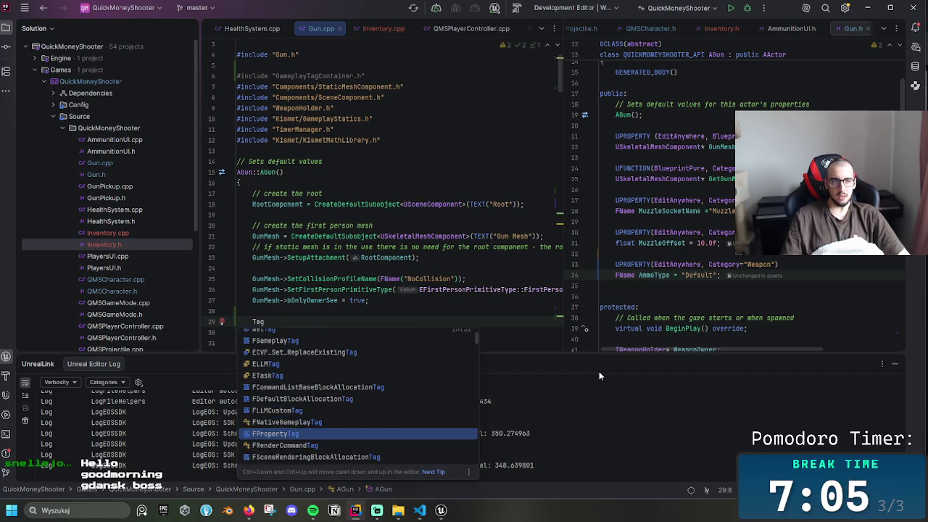
pyautogui.press('Down')
pyautogui.press('Down')
pyautogui.press('Down')
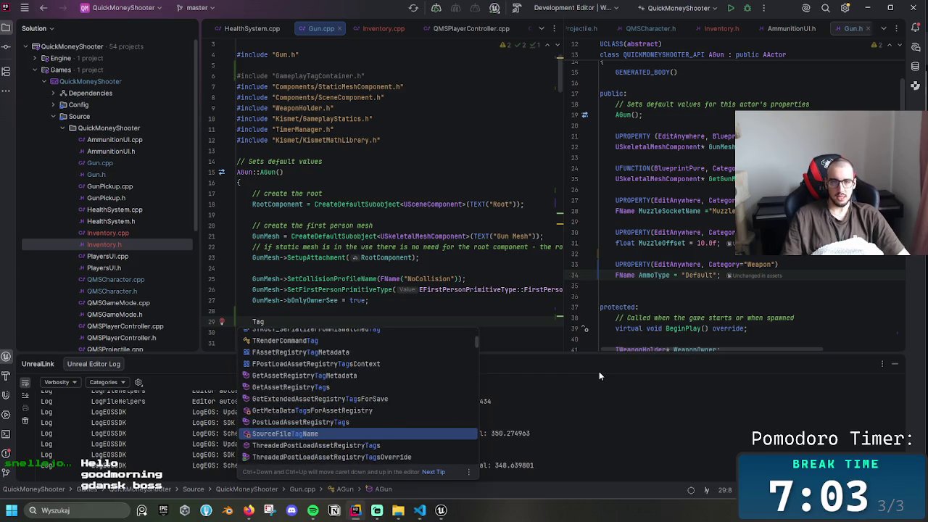
pyautogui.press('Up')
pyautogui.press('Up')
pyautogui.press('Up')
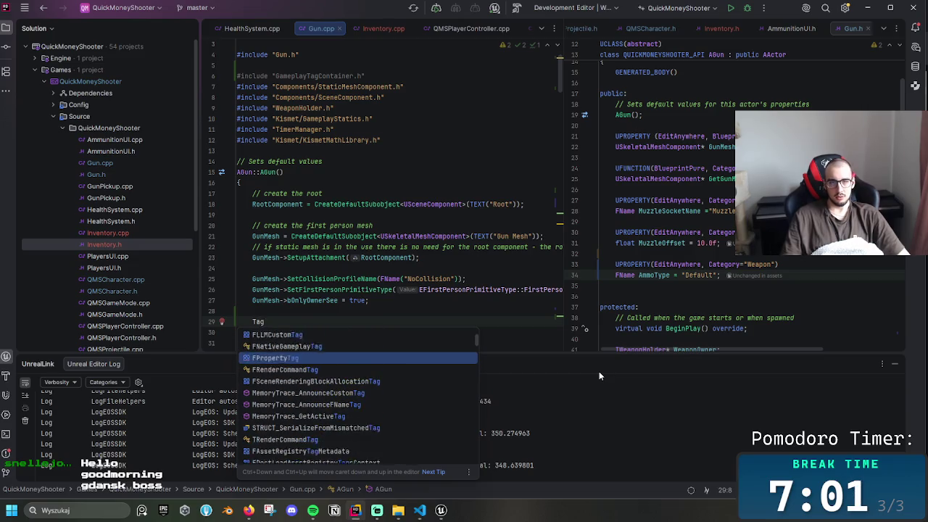
pyautogui.press('Up')
pyautogui.press('Up')
pyautogui.press('Up')
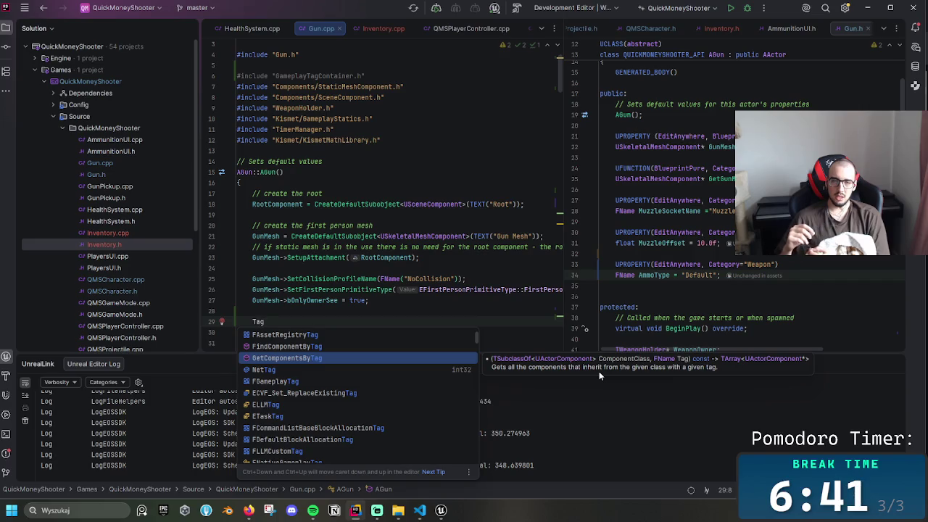
# - Rewrite line 29 as SetTag(); and select the call
pyautogui.press('BackSpace')
pyautogui.press('BackSpace')
pyautogui.press('BackSpace')
pyautogui.write('SetTa')
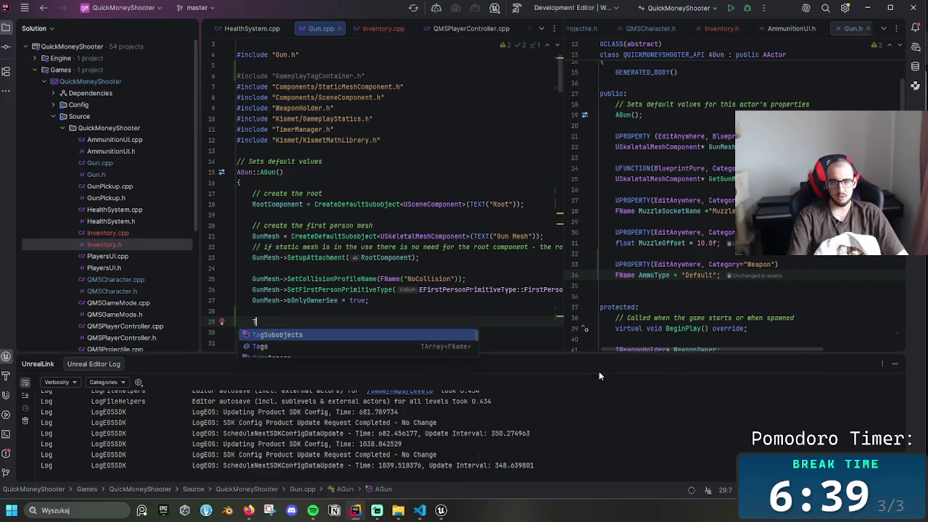
pyautogui.press('BackSpace')
pyautogui.press('BackSpace')
pyautogui.write('Tr')
pyautogui.press('BackSpace')
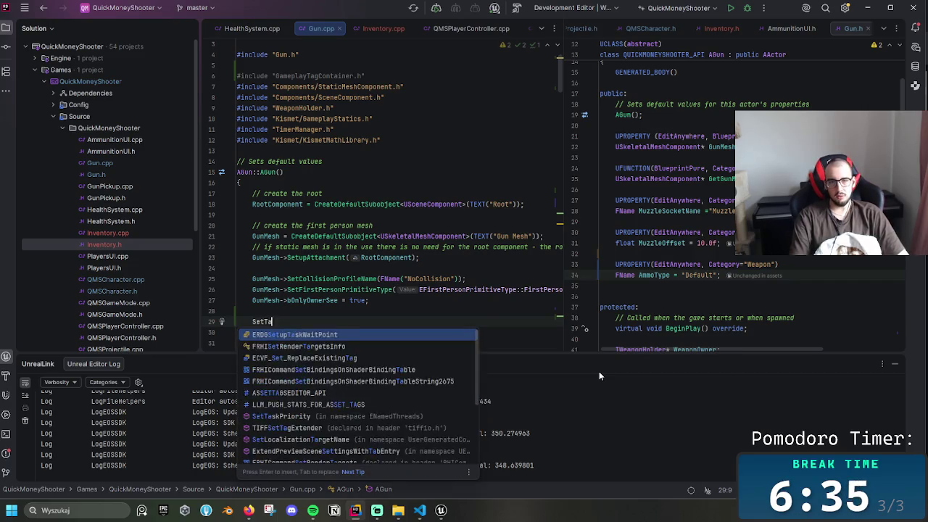
pyautogui.write('ag()')
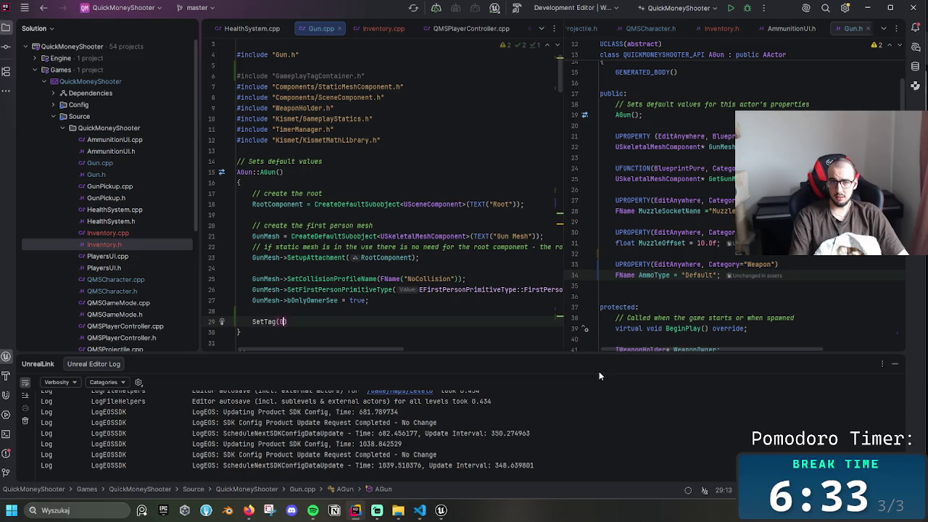
pyautogui.write(';')
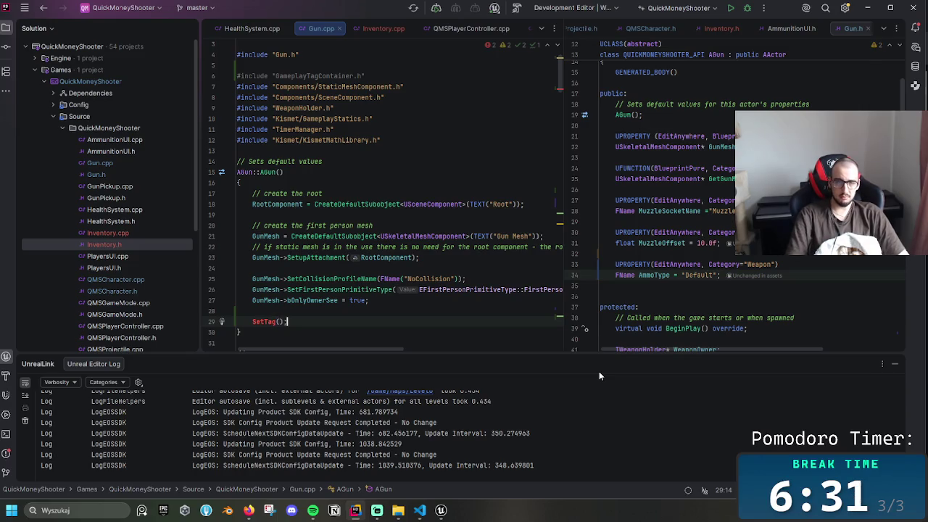
pyautogui.hotkey('ctrl', 'shift', 'Left')
pyautogui.hotkey('ctrl', 'shift', 'Left')
pyautogui.hotkey('ctrl', 'shift', 'Left')
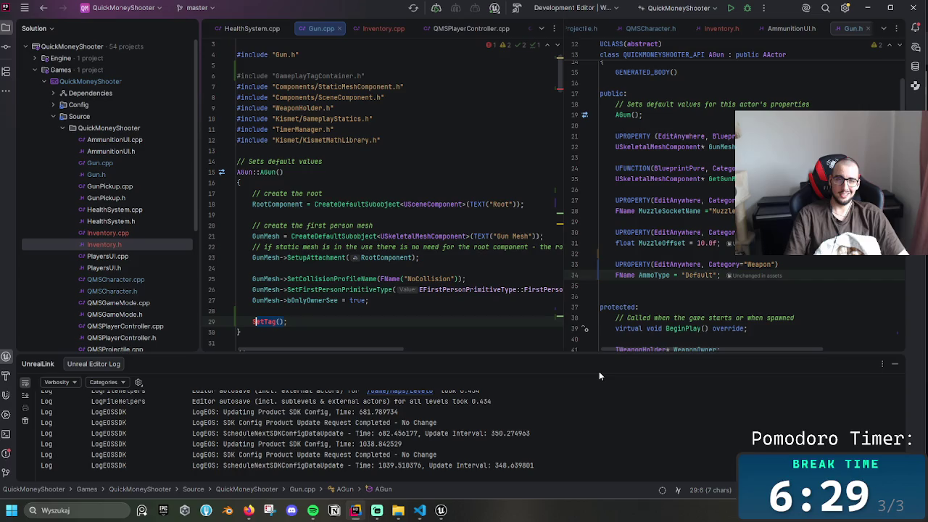
# - Delete SetTag() and experiment with SetActor and SetTag names on line 29
pyautogui.press('BackSpace')
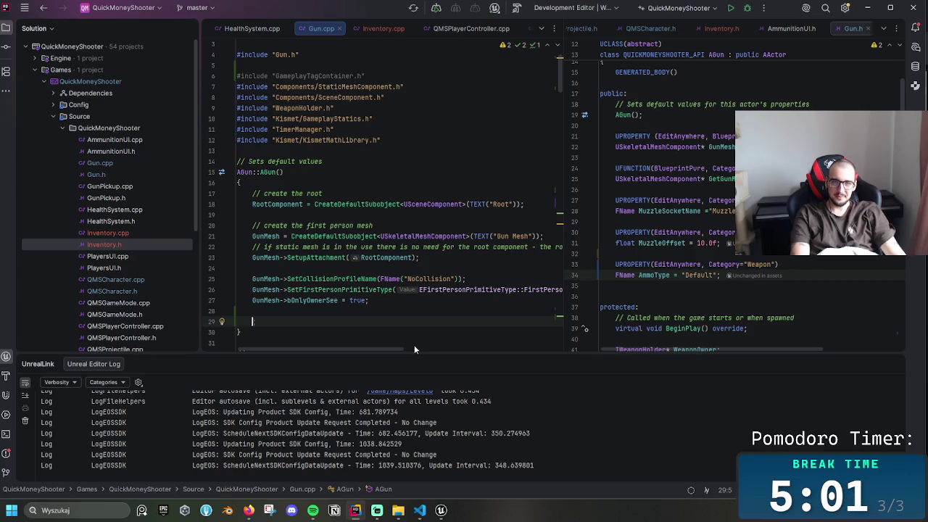
pyautogui.write('SetActor')
pyautogui.press('Escape')
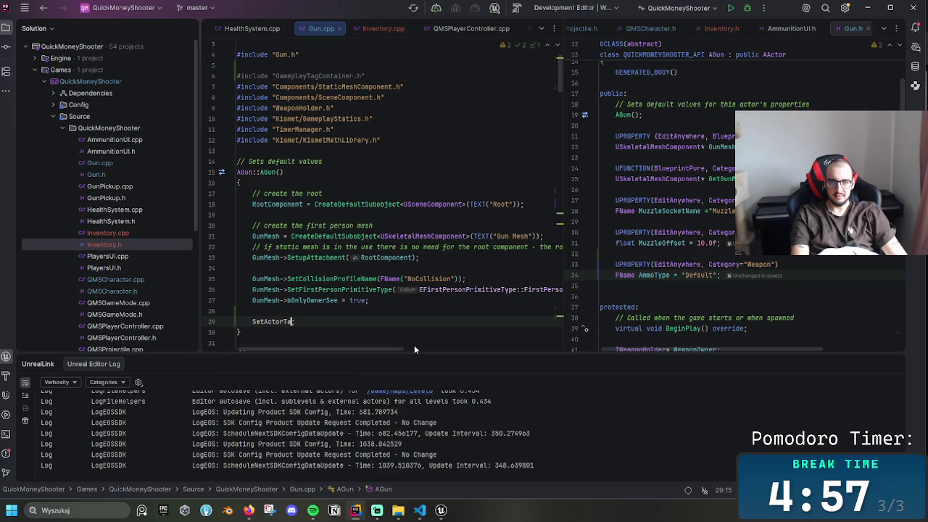
pyautogui.press('BackSpace')
pyautogui.press('BackSpace')
pyautogui.press('BackSpace')
pyautogui.press('BackSpace')
pyautogui.press('BackSpace')
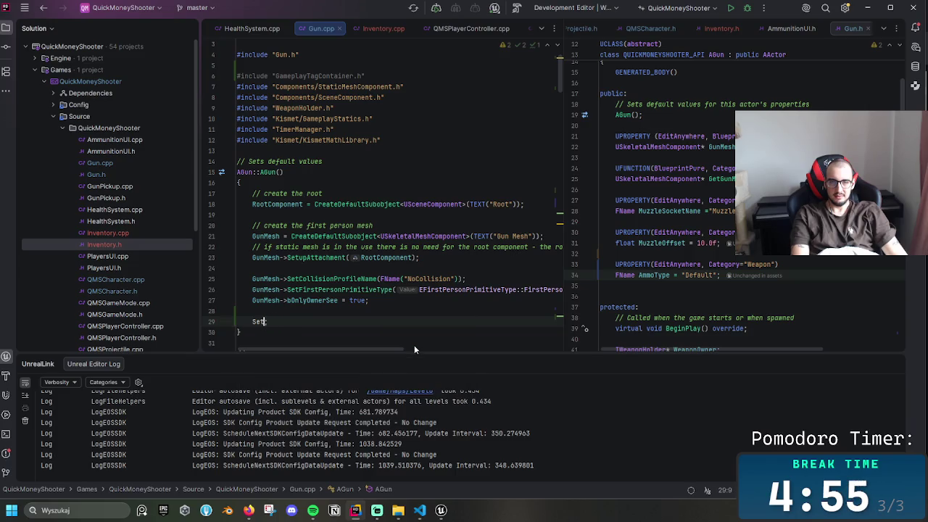
pyautogui.write('Tag')
pyautogui.press('BackSpace')
pyautogui.press('BackSpace')
pyautogui.press('BackSpace')
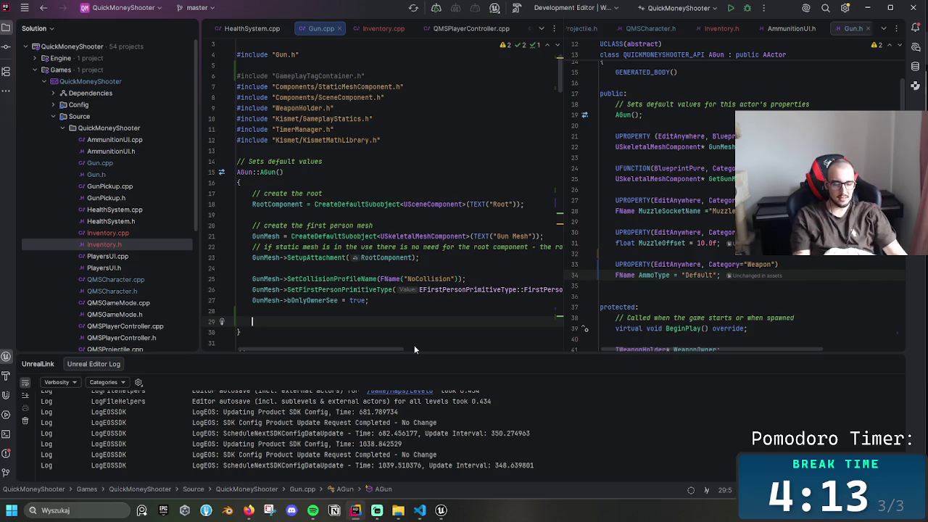
# - Type and erase Tags, leaving a fresh empty line 29 in the constructor
pyautogui.write('Tags')
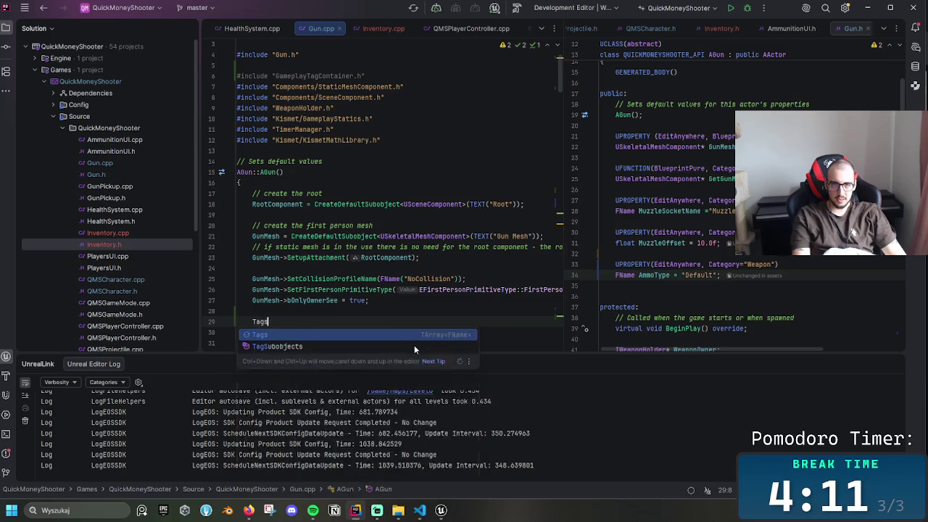
pyautogui.press('BackSpace')
pyautogui.press('BackSpace')
pyautogui.press('BackSpace')
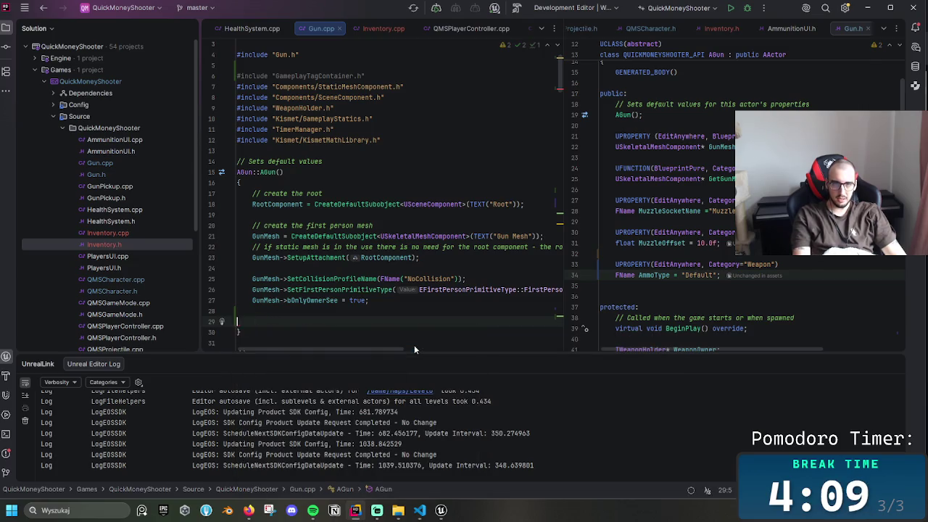
pyautogui.press('Return')
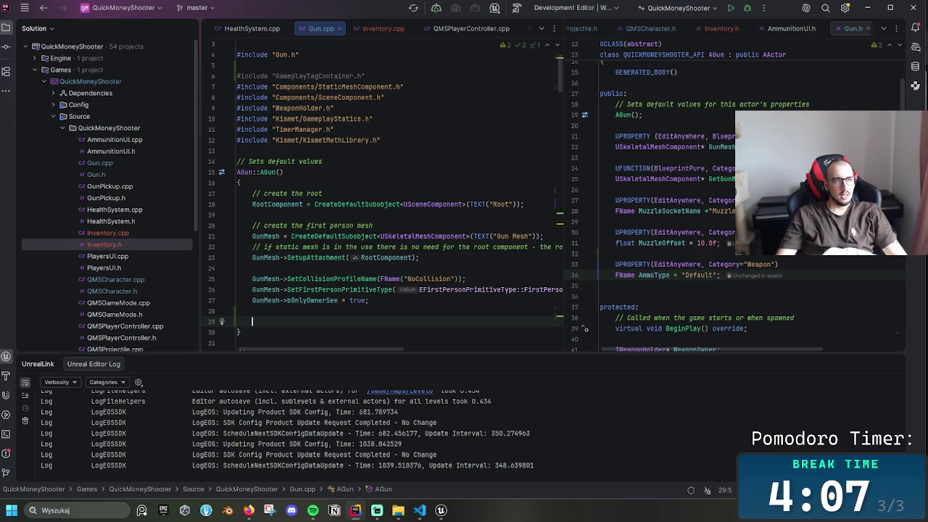
pyautogui.hotkey('alt', 'Tab')
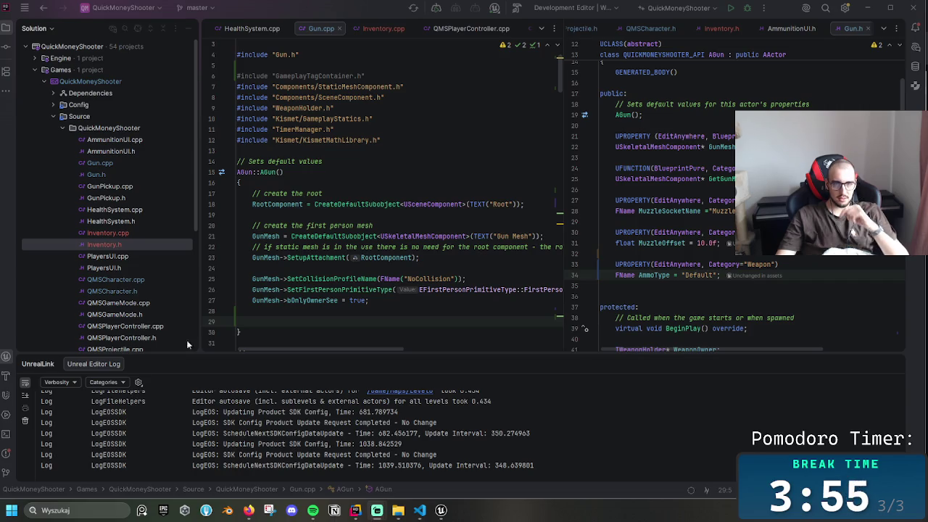
pyautogui.click(267, 325)
# - Type FGameplayTag:: on line 29 and browse its member suggestions down to TagName
pyautogui.write('FG')
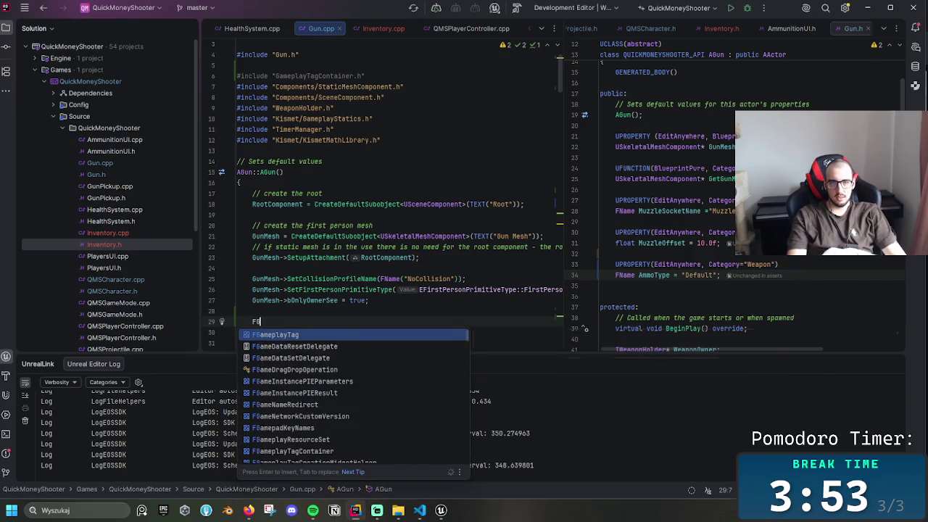
pyautogui.write('ameplayTag')
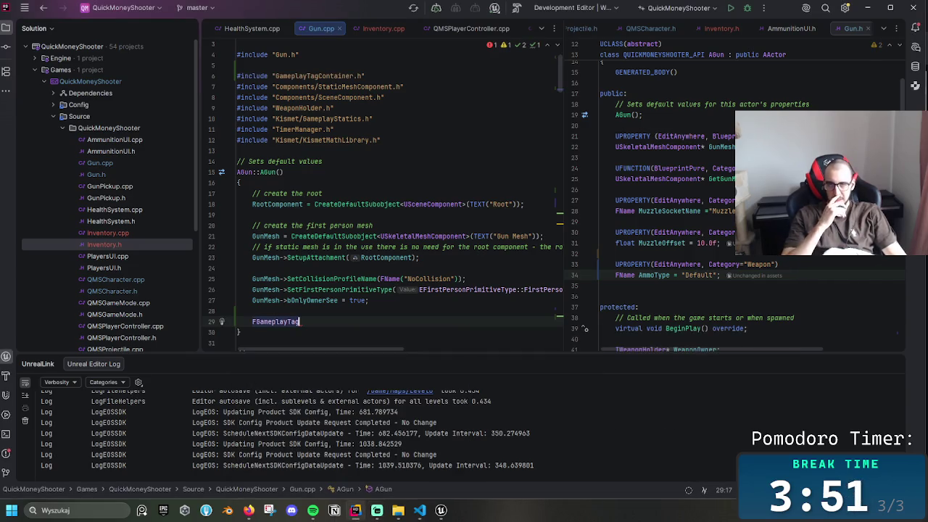
pyautogui.write('::')
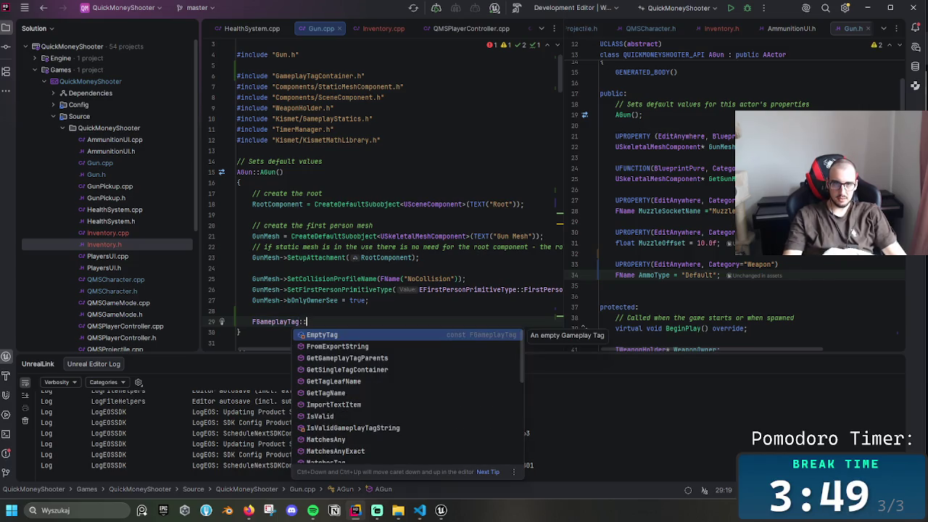
pyautogui.press('Down')
pyautogui.press('Down')
pyautogui.press('Down')
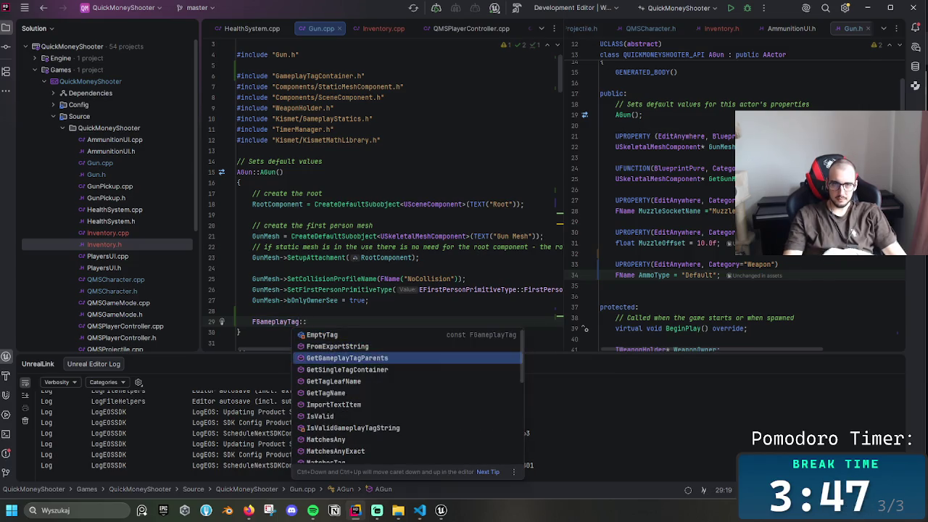
pyautogui.press('Down')
pyautogui.press('Down')
pyautogui.press('Down')
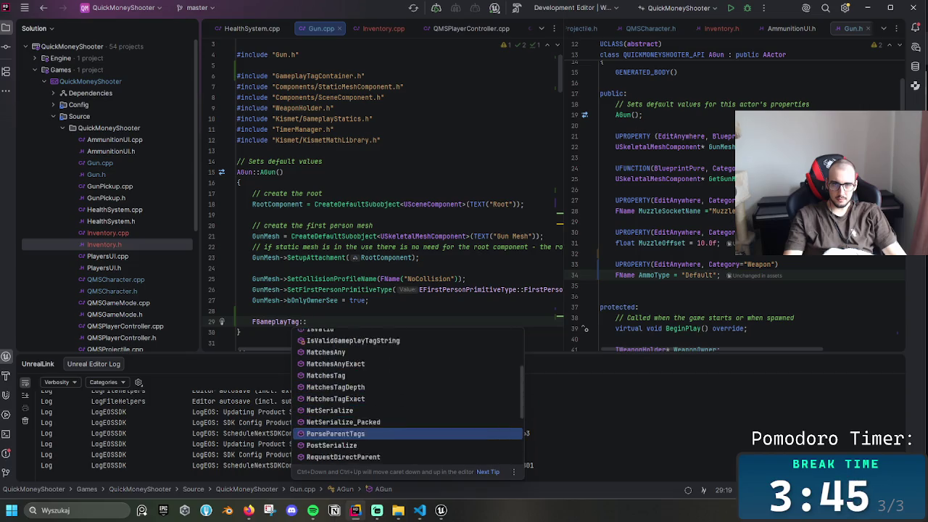
pyautogui.press('Down')
pyautogui.press('Down')
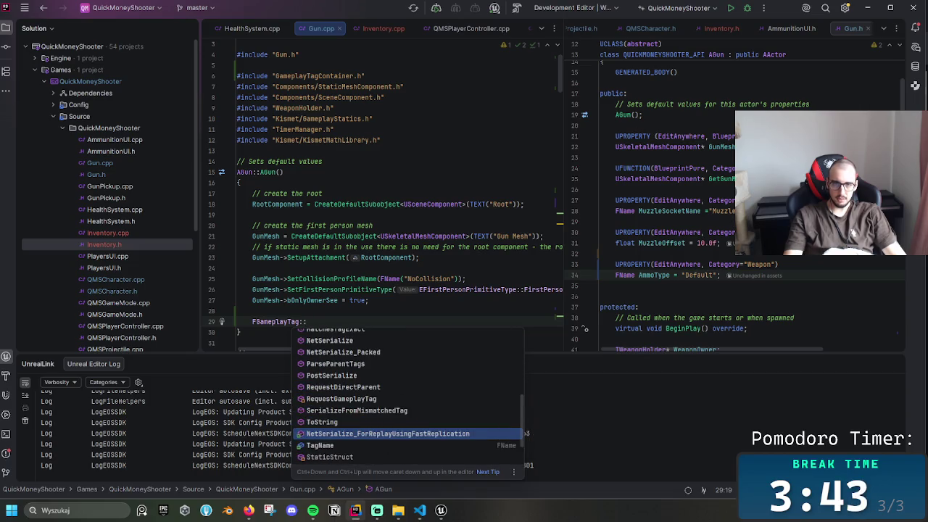
pyautogui.press('Down')
pyautogui.press('Down')
pyautogui.press('Down')
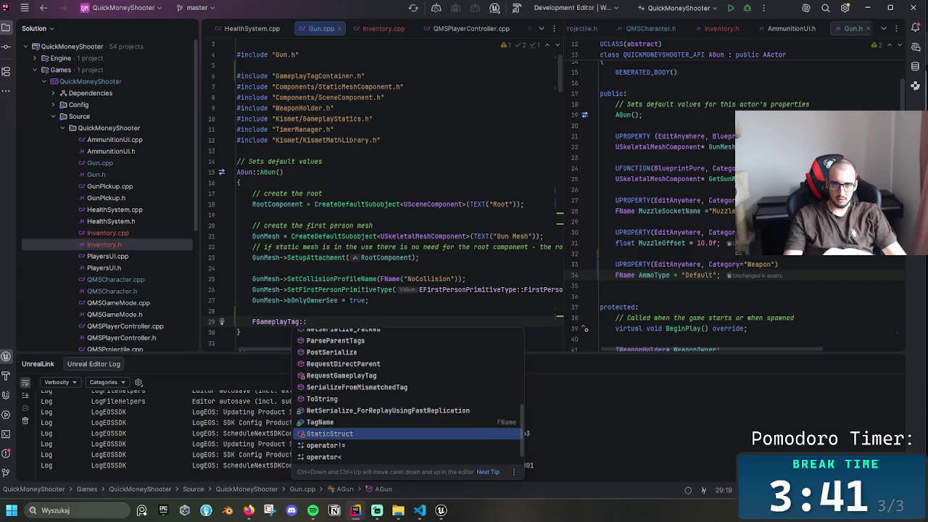
pyautogui.press('Down')
pyautogui.press('Up')
pyautogui.press('Up')
pyautogui.press('Up')
# - Insert TagName(), erase it back to FGameplayTag::, and select FGameplayTag for lookup
pyautogui.press('Return')
pyautogui.write('(')
pyautogui.press('BackSpace')
pyautogui.press('BackSpace')
pyautogui.press('BackSpace')
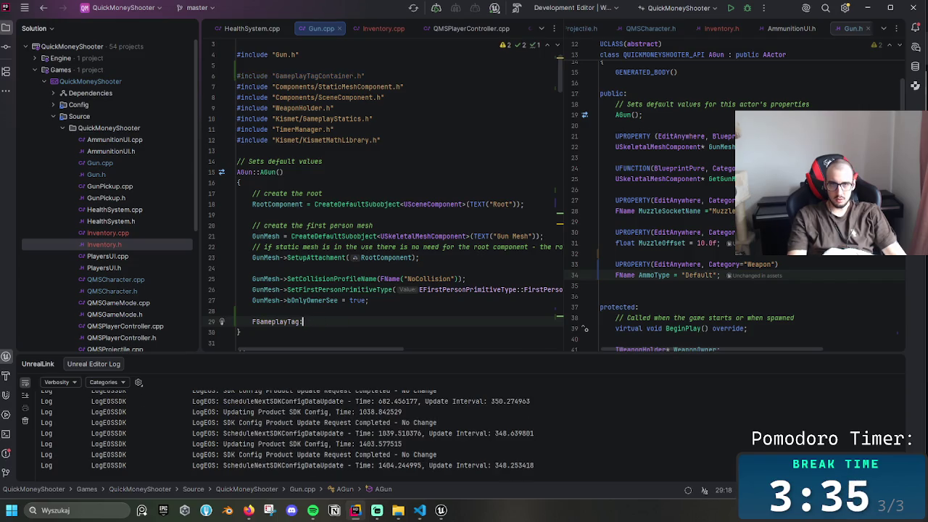
pyautogui.write(':')
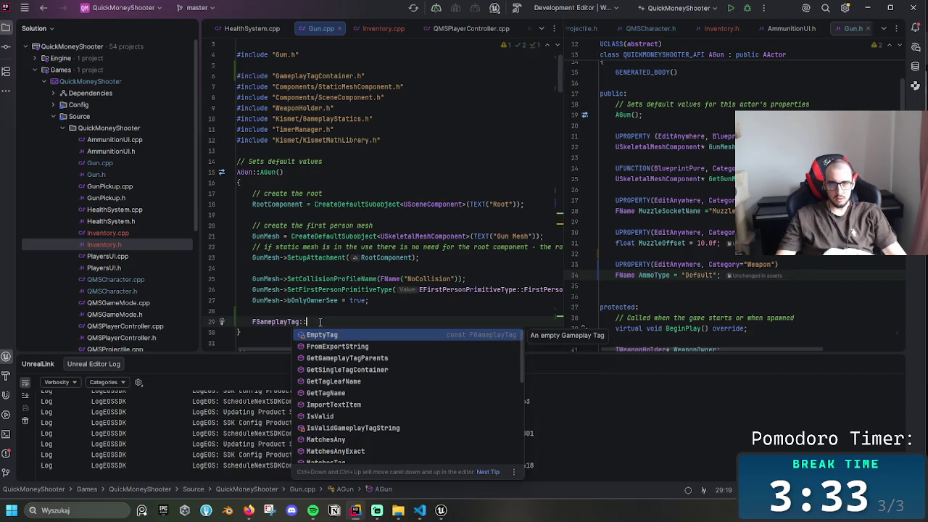
pyautogui.doubleClick(290, 322)
pyautogui.hotkey('ctrl', 'c')
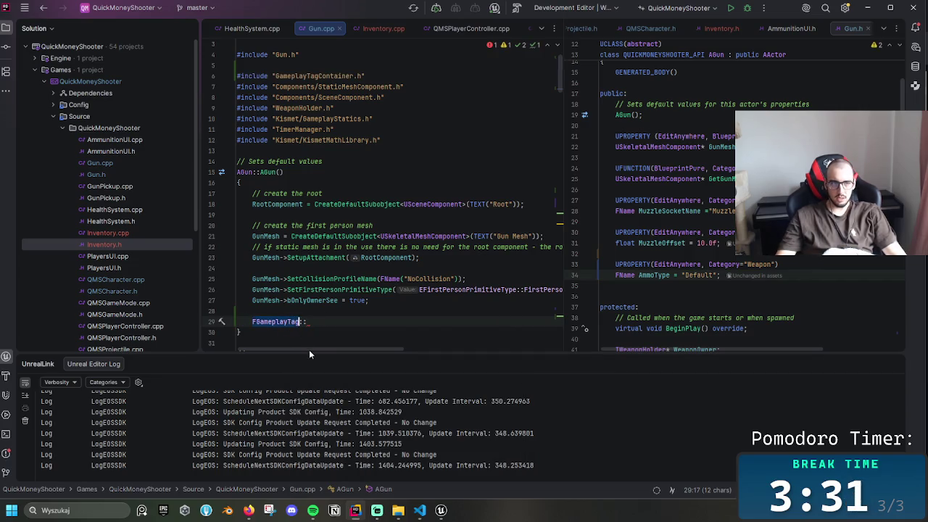
pyautogui.hotkey('alt', 'Tab')
pyautogui.hotkey('alt', 'Tab')
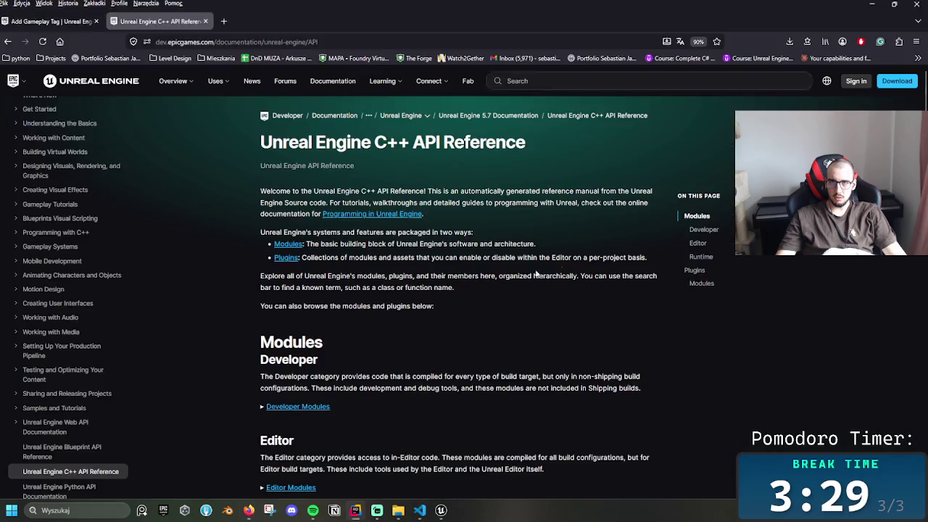
# - Search the documentation site for FGameplayTag and open its API reference page
pyautogui.click(521, 83)
pyautogui.hotkey('ctrl', 'v')
pyautogui.press('Return')
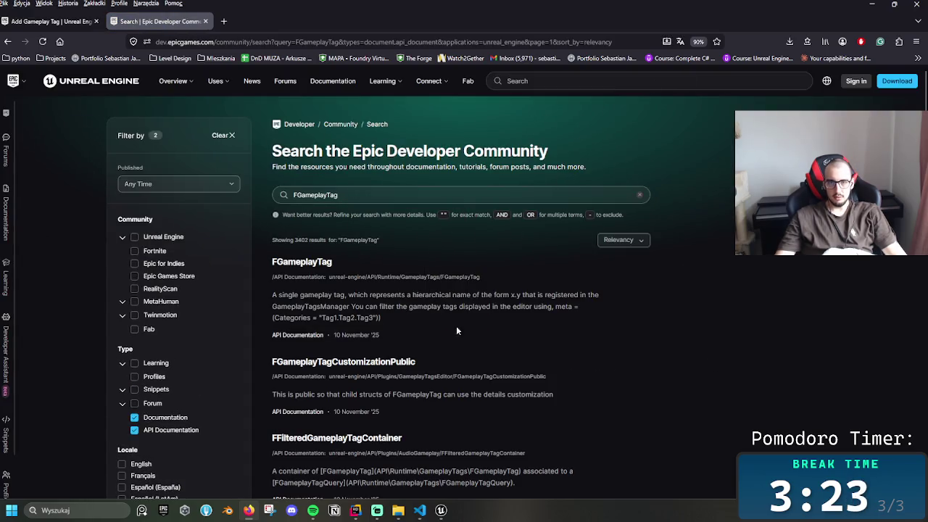
pyautogui.click(320, 262)
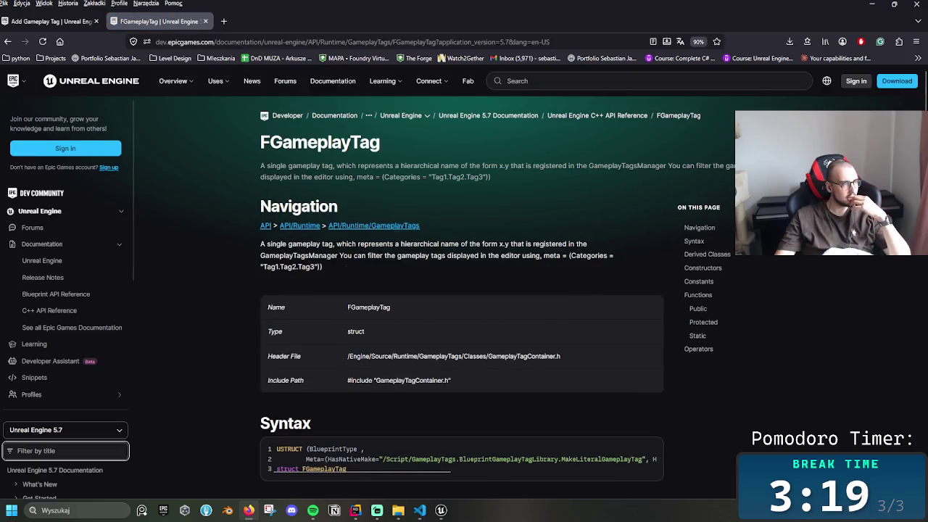
# - Back in Firefox, select and then deselect the FGameplayTag #include path
pyautogui.hotkey('alt', 'Tab')
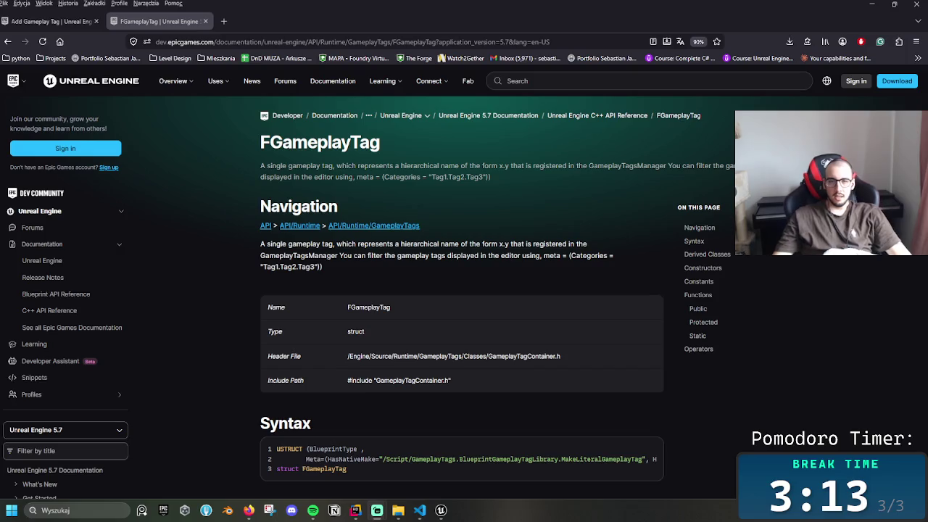
pyautogui.click(427, 417)
pyautogui.moveTo(451, 381); pyautogui.dragTo(374, 380)
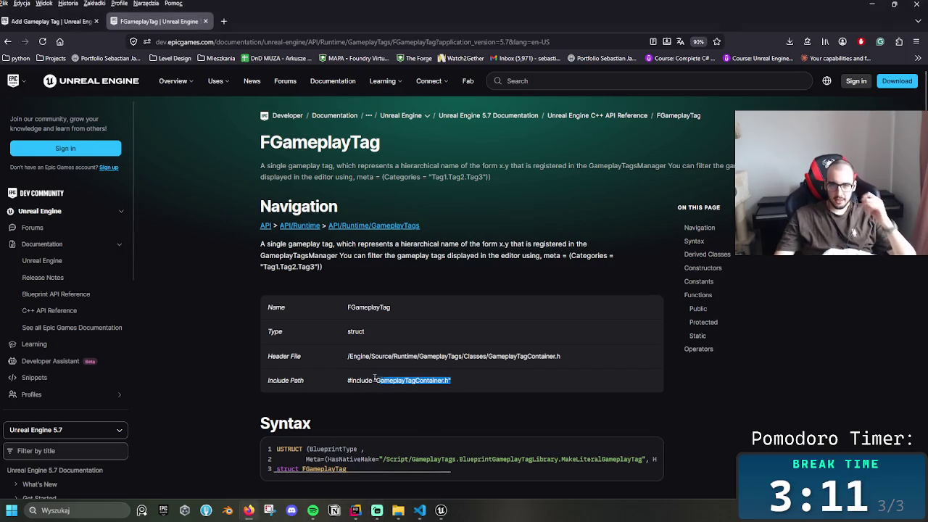
pyautogui.click(466, 419)
# - Read the FGameplayTag reference down through its constructors and Match functions, then bring Unreal Engine forward
pyautogui.scroll(-2, 449, 419)
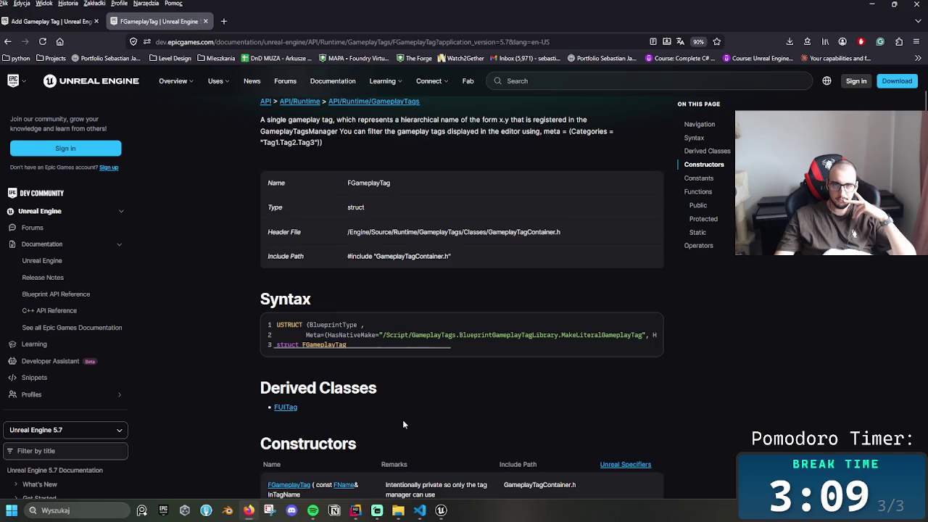
pyautogui.scroll(-2, 613, 341)
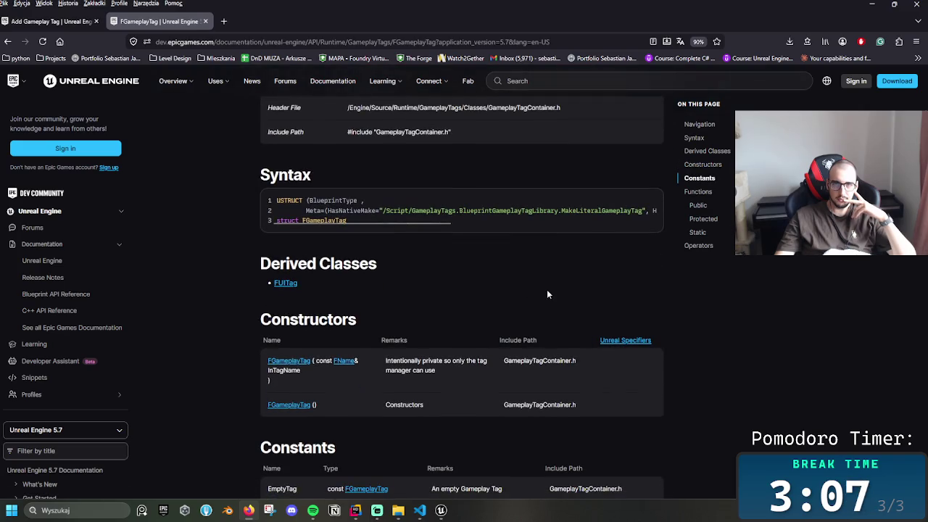
pyautogui.scroll(-1, 547, 291)
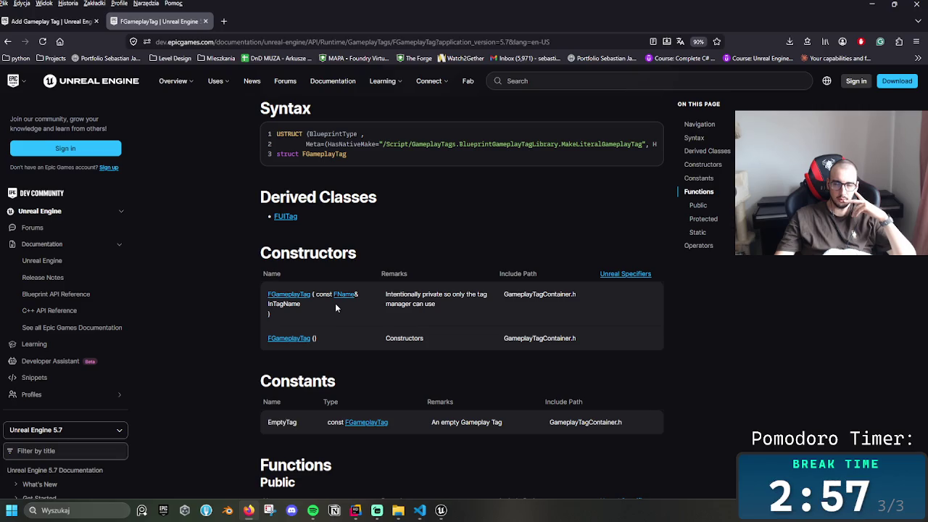
pyautogui.scroll(-3, 359, 328)
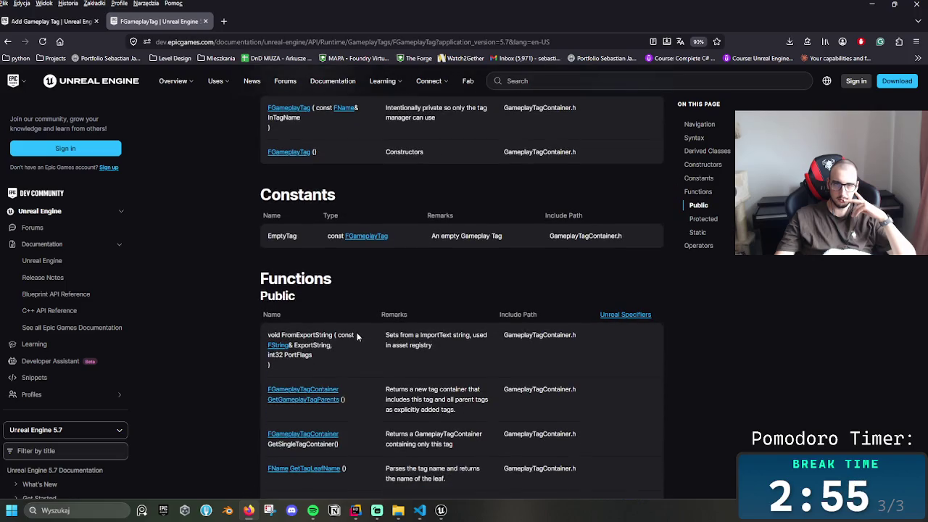
pyautogui.scroll(-1, 357, 336)
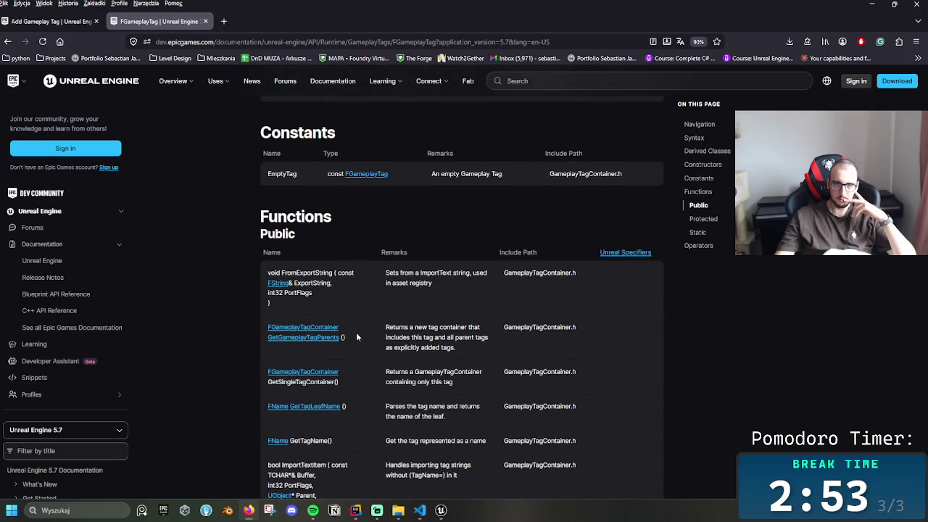
pyautogui.scroll(-1, 356, 337)
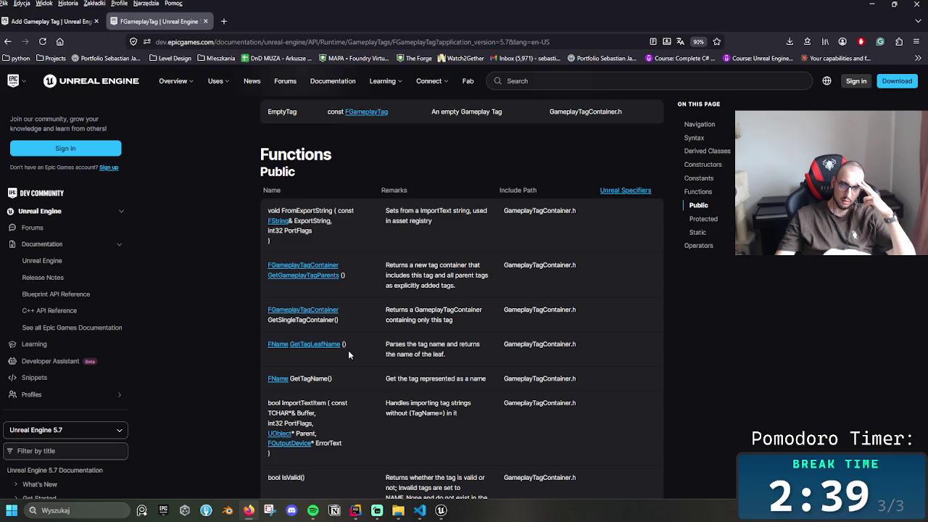
pyautogui.scroll(-3, 366, 358)
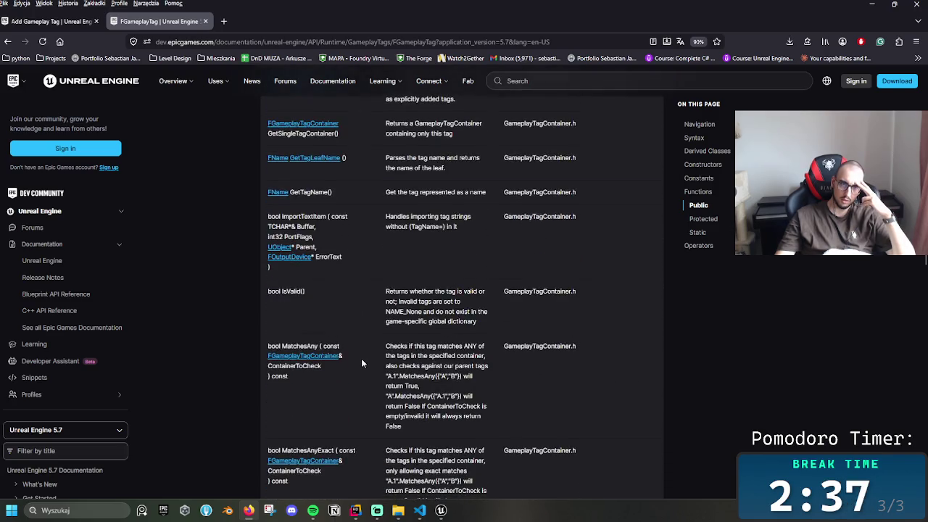
pyautogui.scroll(-3, 359, 358)
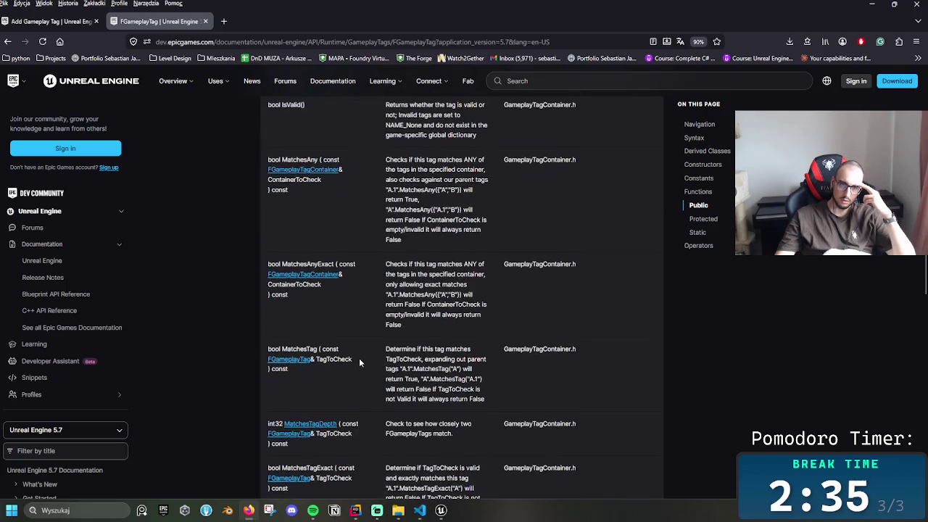
pyautogui.scroll(-1, 360, 356)
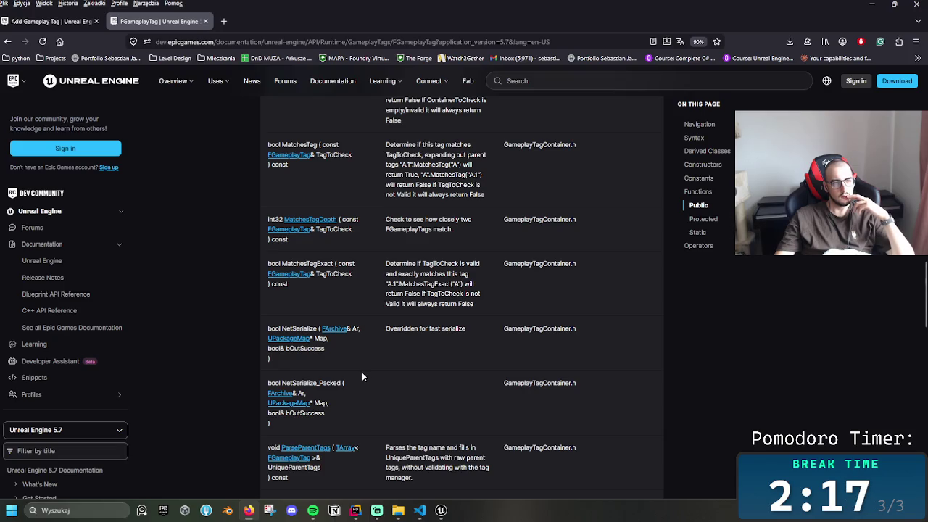
pyautogui.scroll(-3, 367, 392)
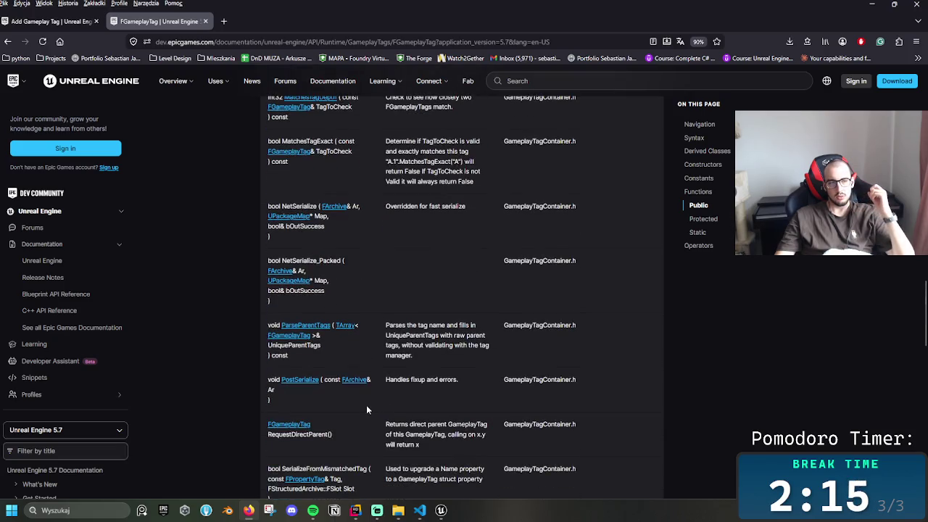
pyautogui.scroll(5, 363, 362)
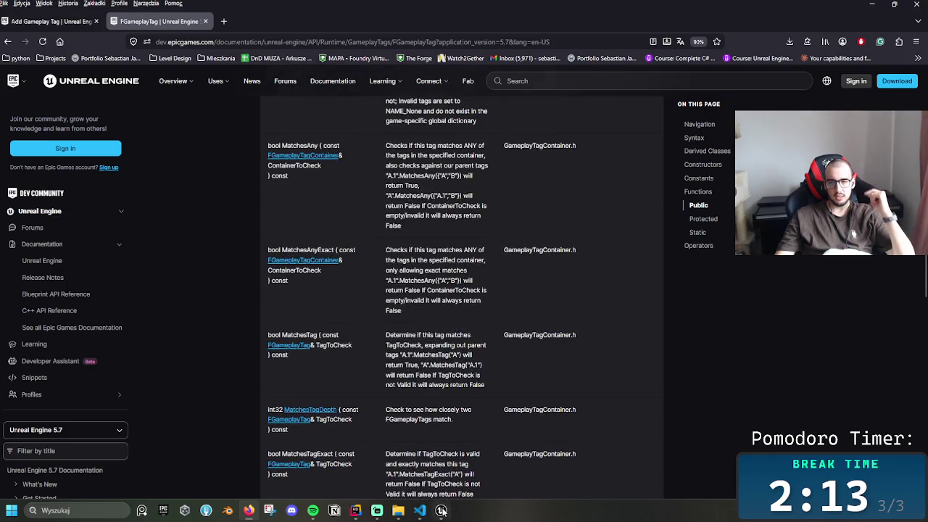
pyautogui.click(441, 510)
# - Open Project Settings on the Project Description page and expand its Publisher section
pyautogui.click(32, 2)
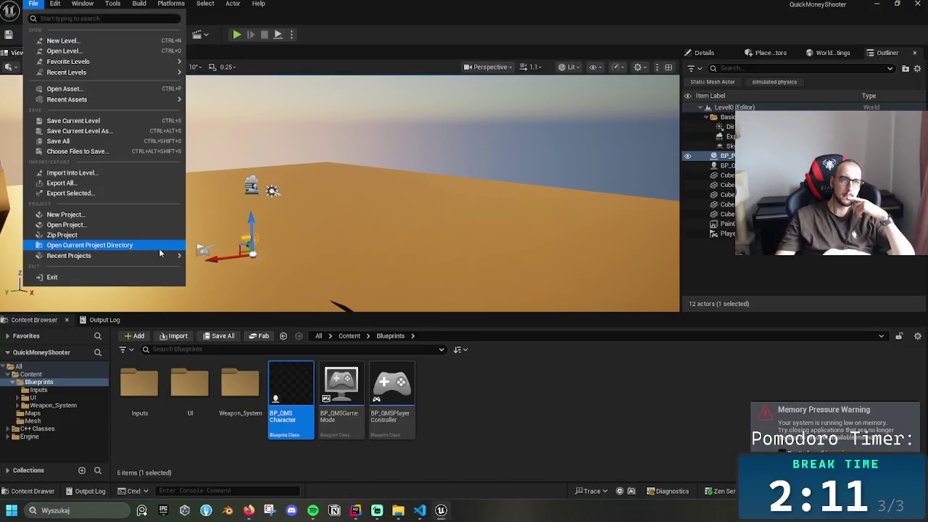
pyautogui.click(52, 4)
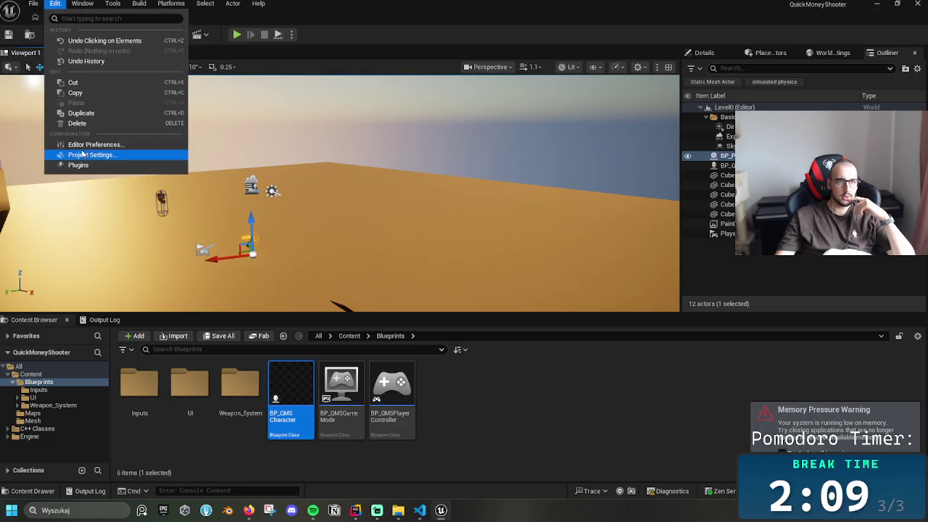
pyautogui.click(289, 204)
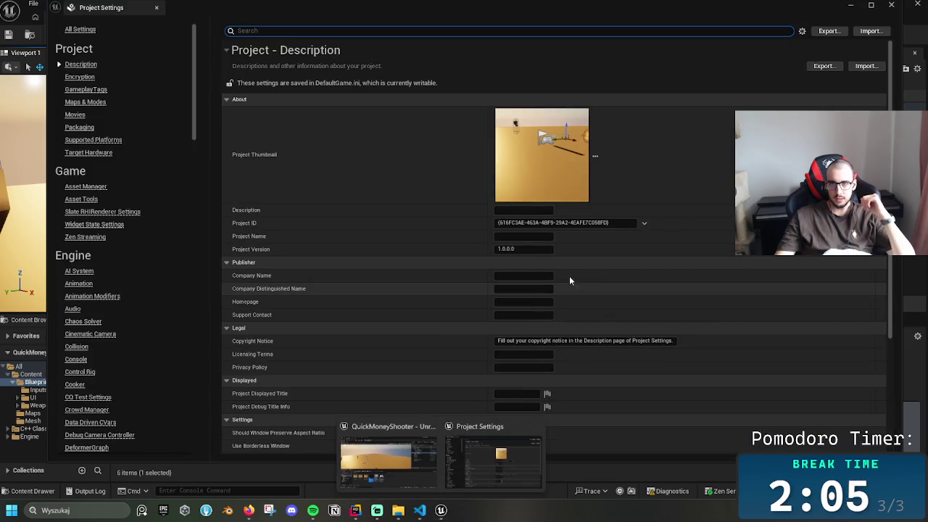
pyautogui.click(702, 263)
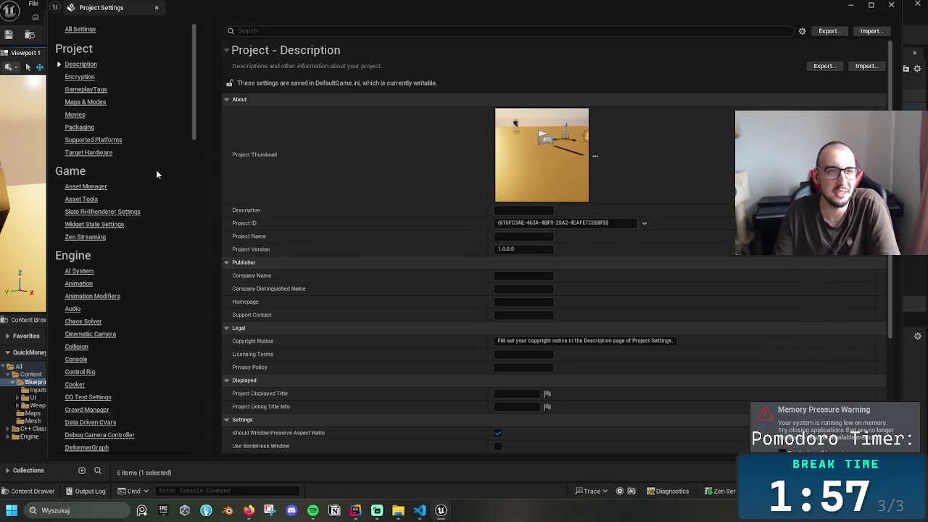
pyautogui.scroll(-2, 155, 174)
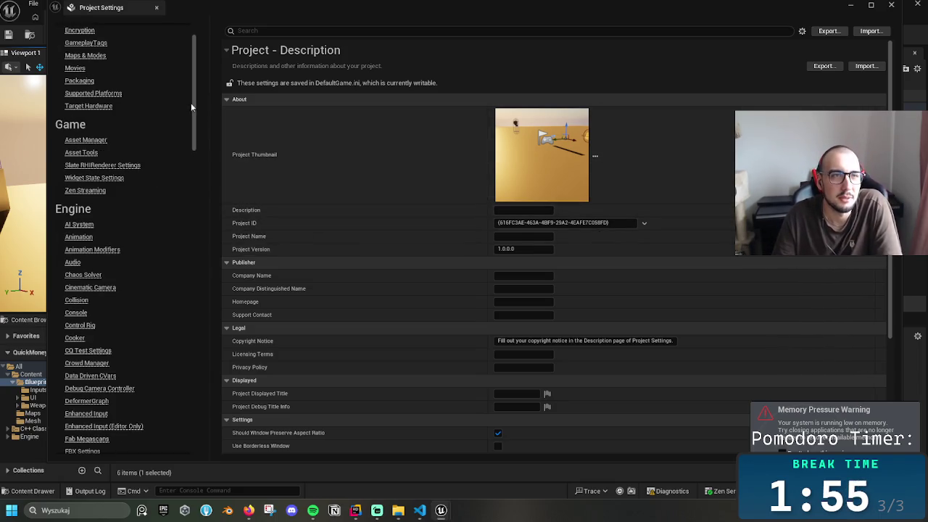
pyautogui.moveTo(192, 114); pyautogui.dragTo(191, 145)
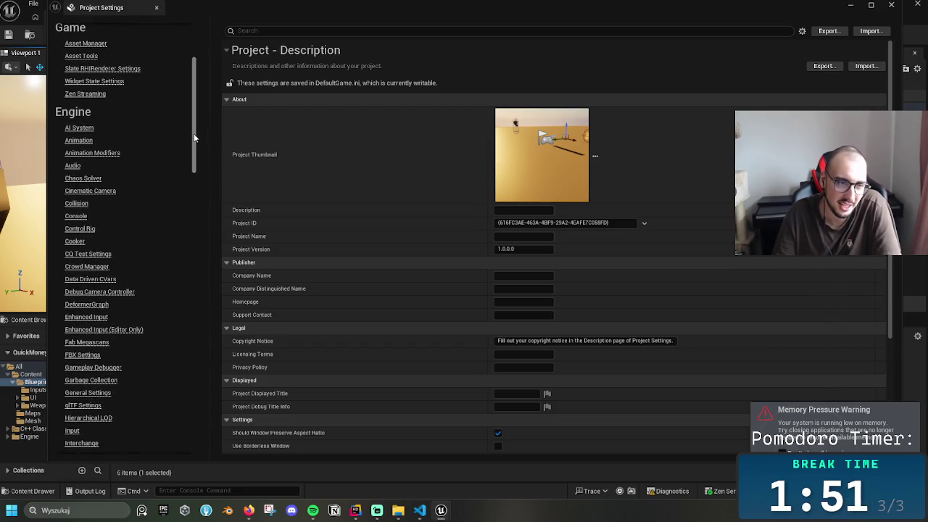
pyautogui.moveTo(194, 137)
pyautogui.mouseDown()
pyautogui.moveTo(181, 224)
pyautogui.moveTo(196, 75)
pyautogui.mouseUp()
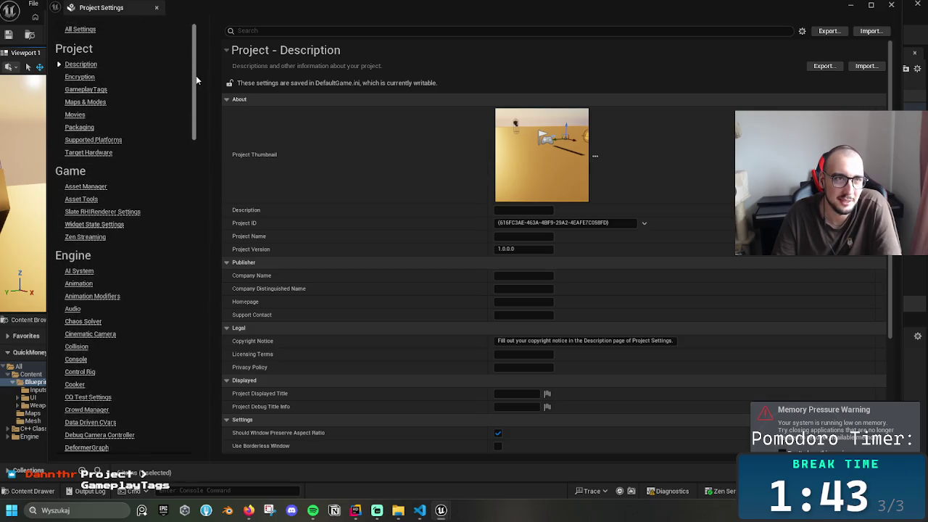
# - Show the GameplayTags settings page, dismiss the new tag source prompt unused, and expand Advanced
pyautogui.click(99, 91)
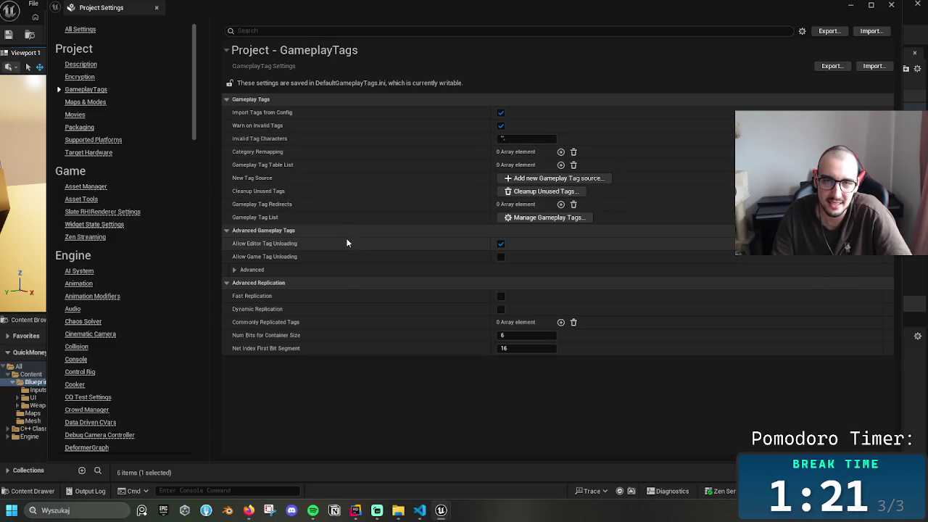
pyautogui.click(540, 179)
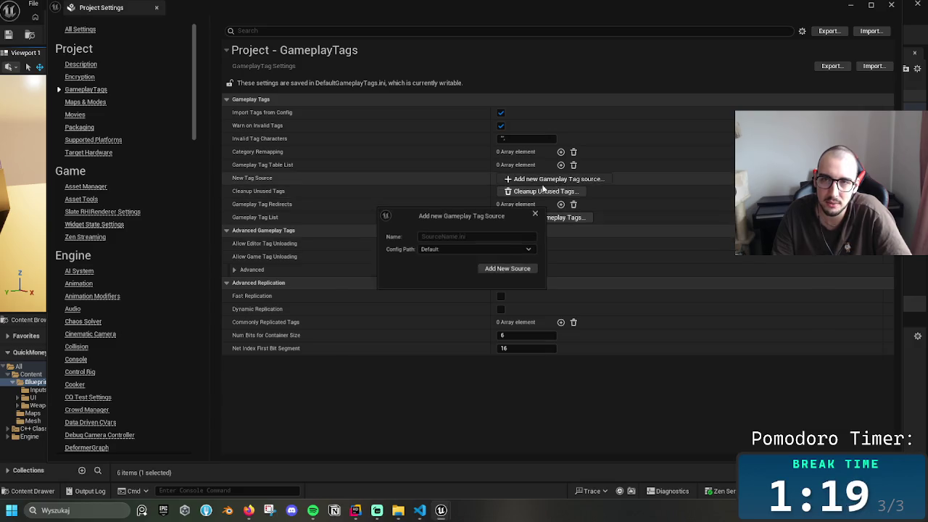
pyautogui.click(536, 213)
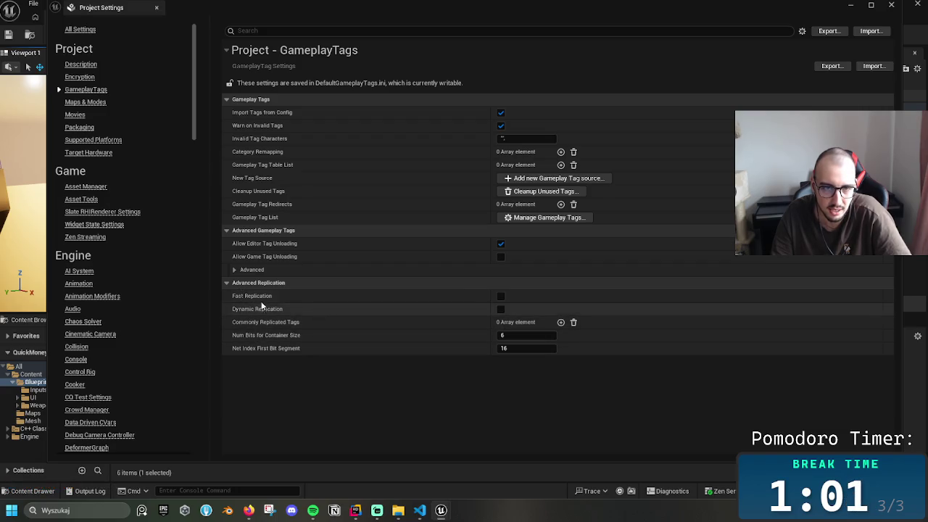
pyautogui.click(239, 271)
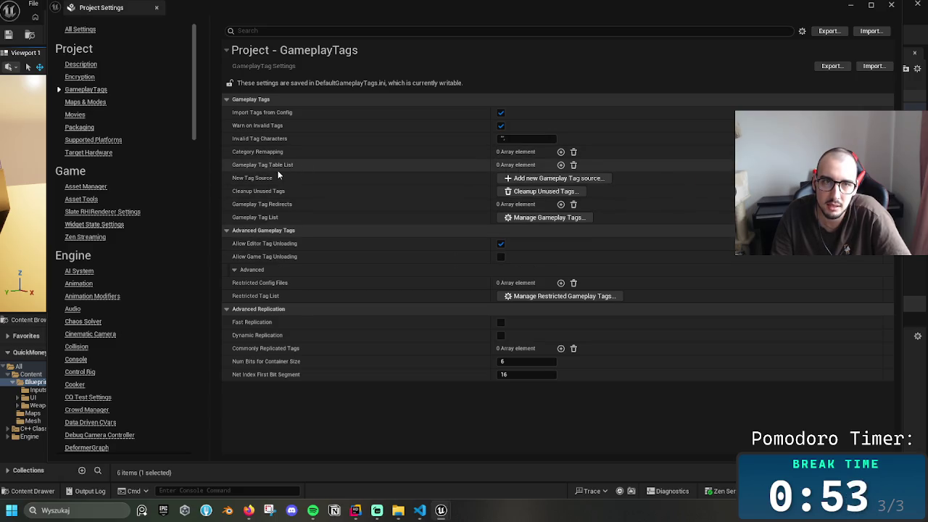
# - Add one empty entry to the Gameplay Tag Table List without picking an asset
pyautogui.click(561, 165)
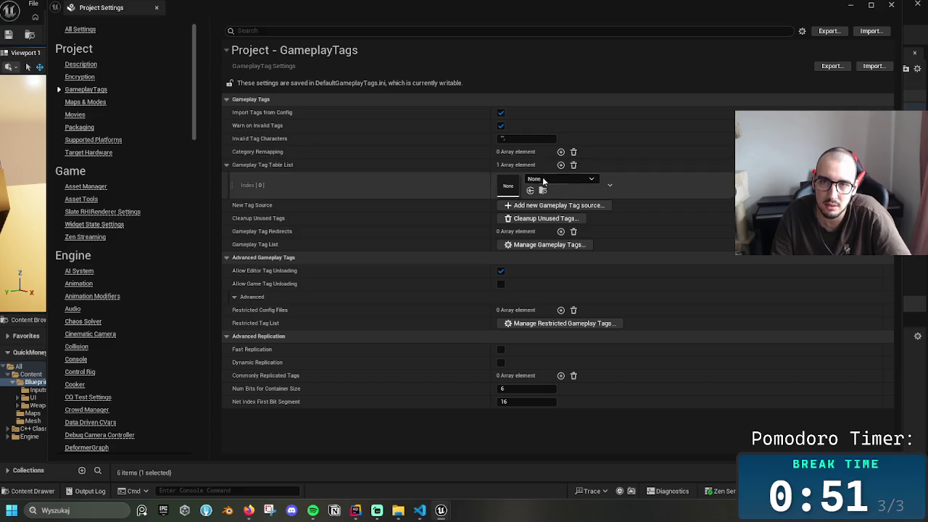
pyautogui.click(533, 180)
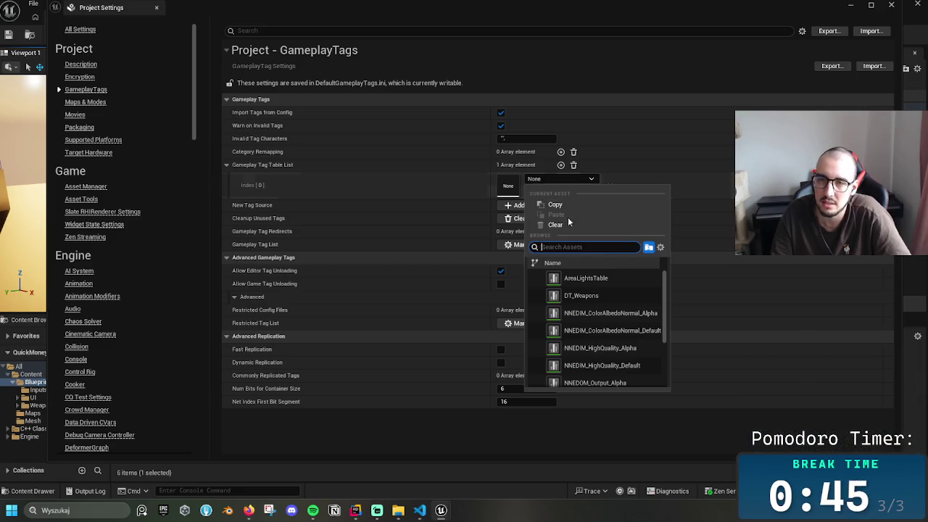
pyautogui.click(397, 187)
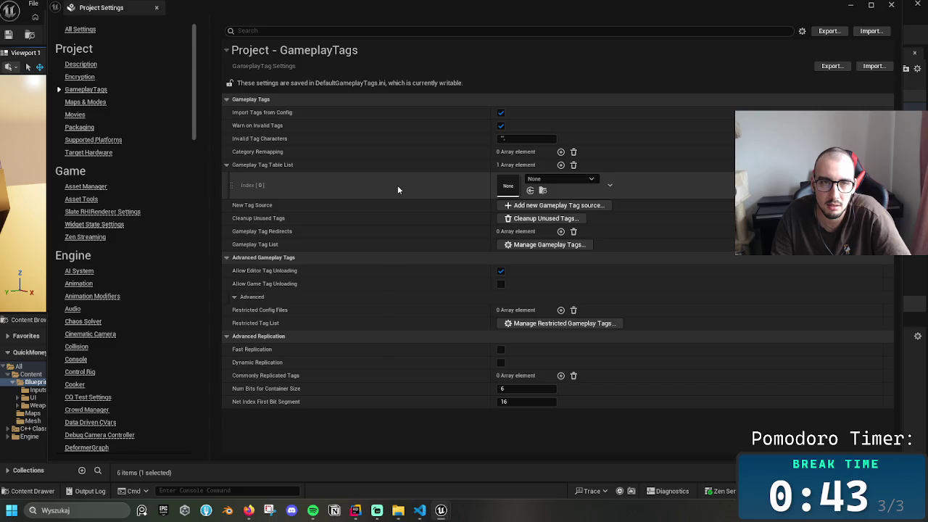
# - Close Project Settings and open the Weapon_System folder in the Content Browser
pyautogui.click(891, 6)
pyautogui.doubleClick(240, 384)
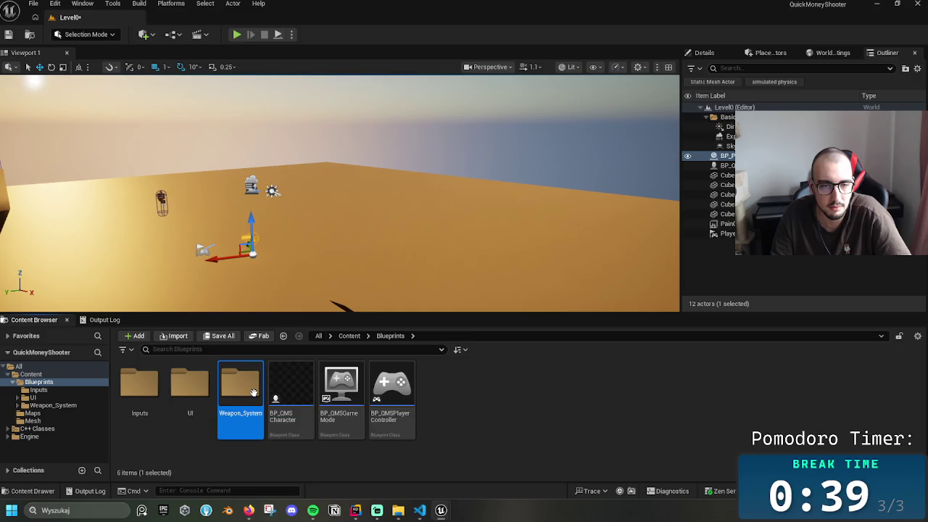
pyautogui.rightClick(377, 392)
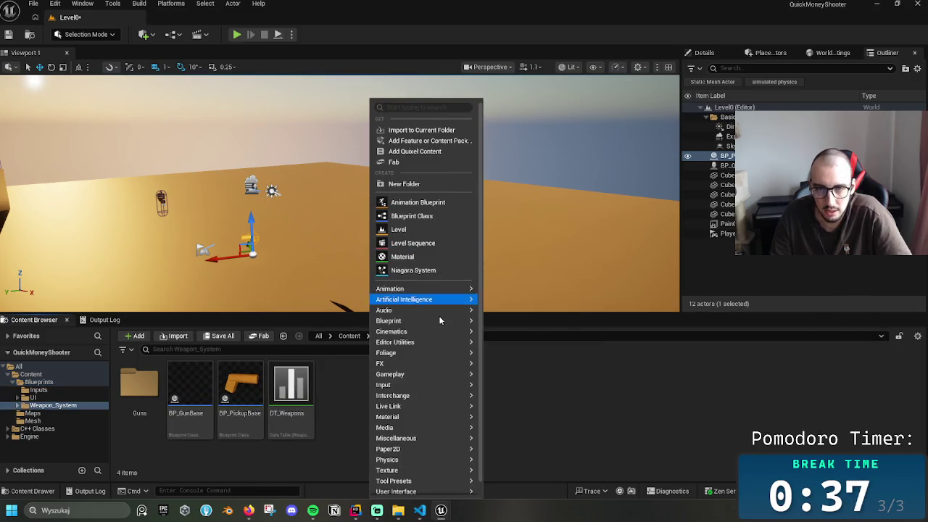
pyautogui.moveTo(432, 434)
pyautogui.click(345, 395)
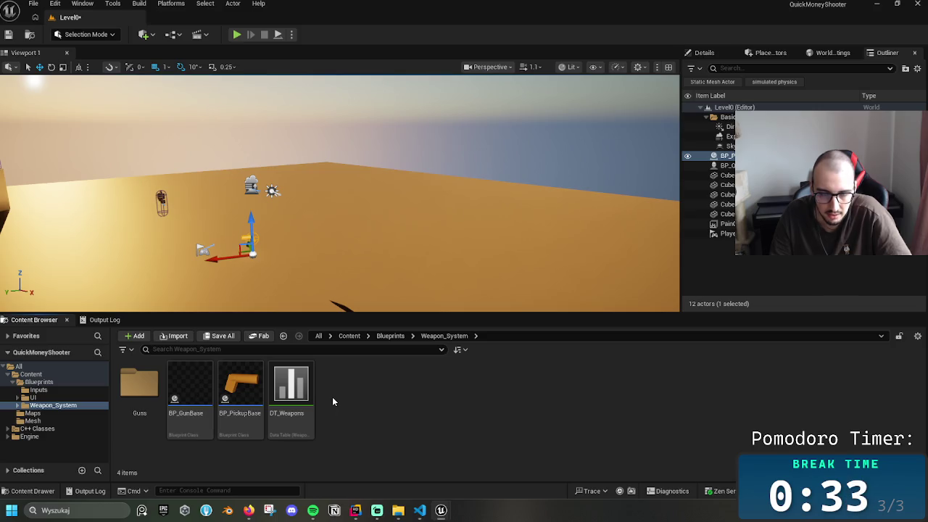
pyautogui.moveTo(287, 390)
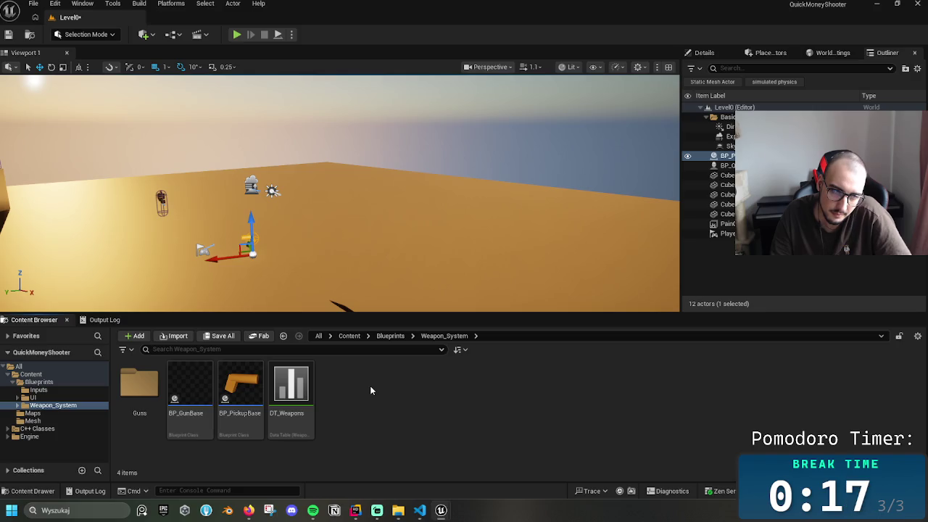
pyautogui.rightClick(349, 393)
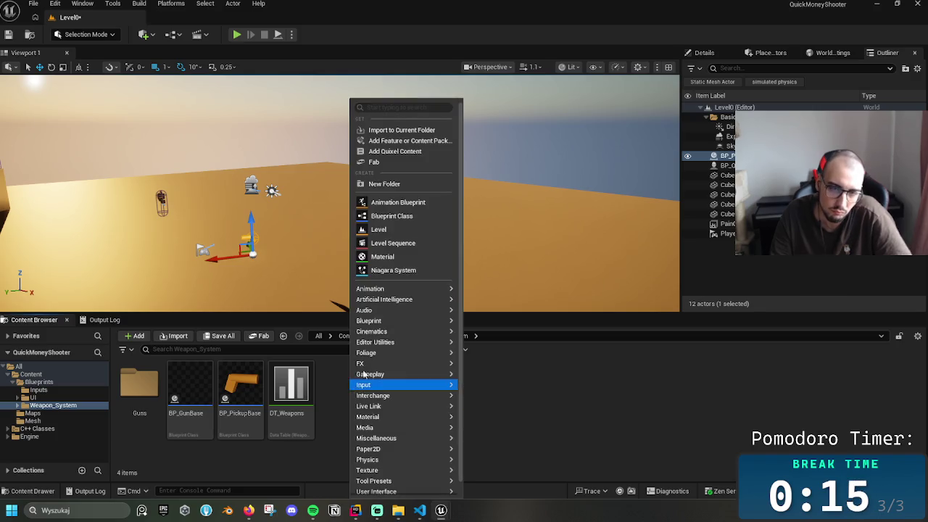
pyautogui.moveTo(378, 312)
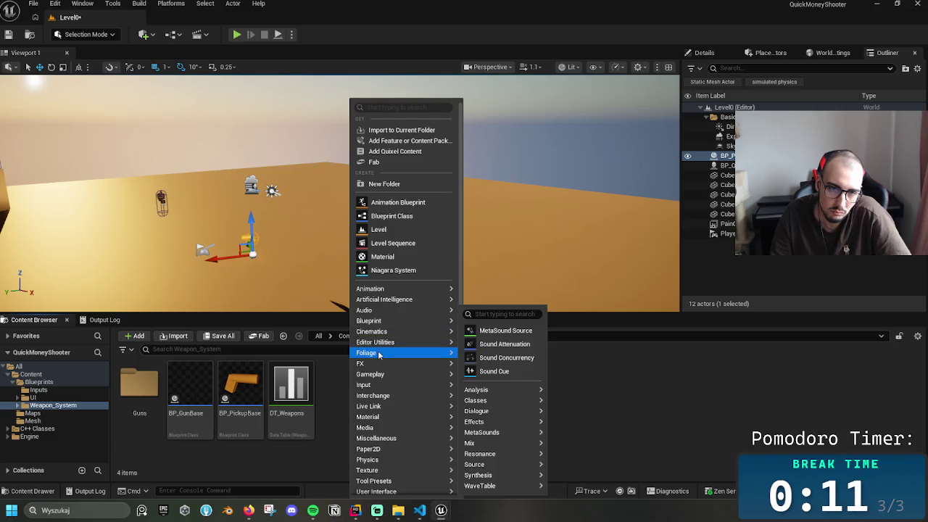
pyautogui.scroll(-1, 393, 411)
pyautogui.moveTo(393, 411)
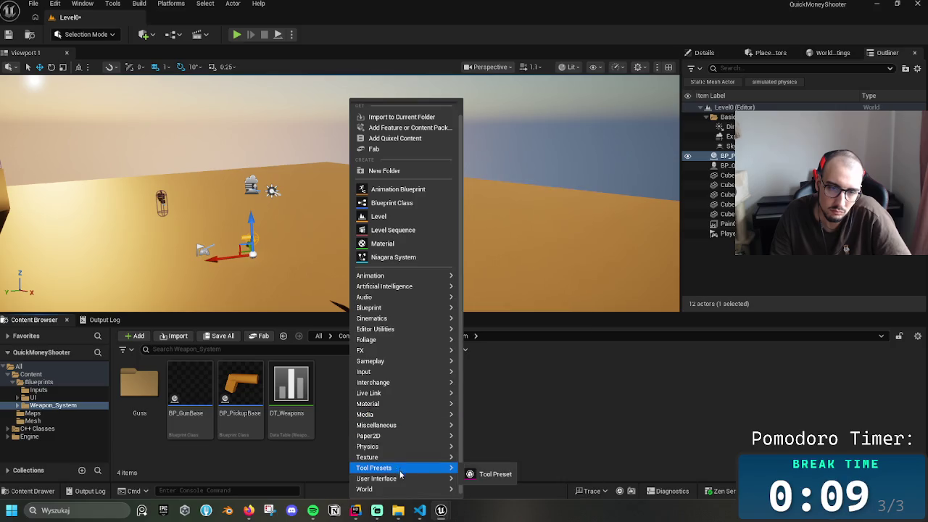
pyautogui.moveTo(432, 484)
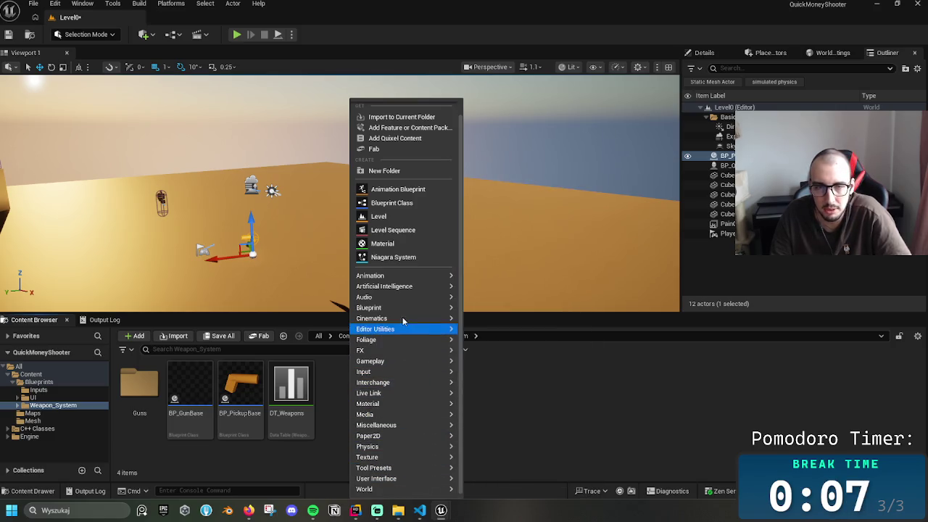
pyautogui.click(338, 397)
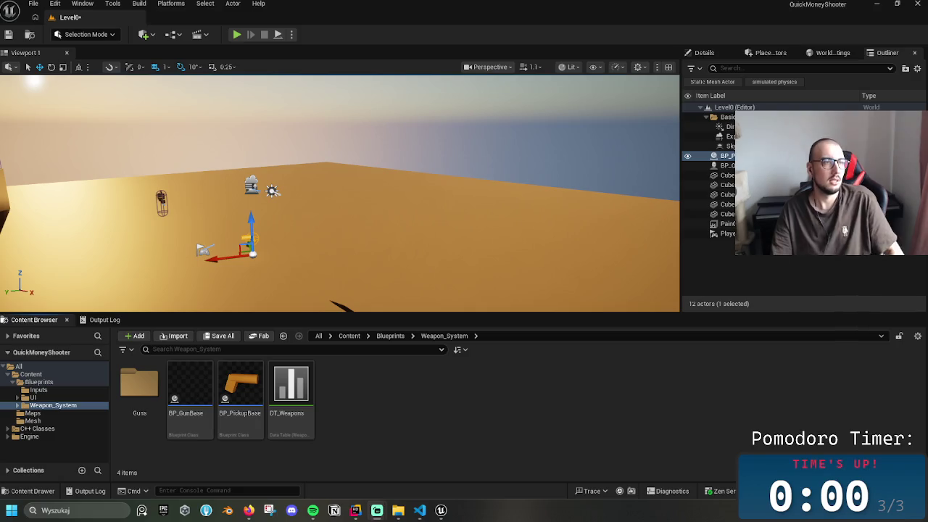
pyautogui.hotkey('alt', 'Tab')
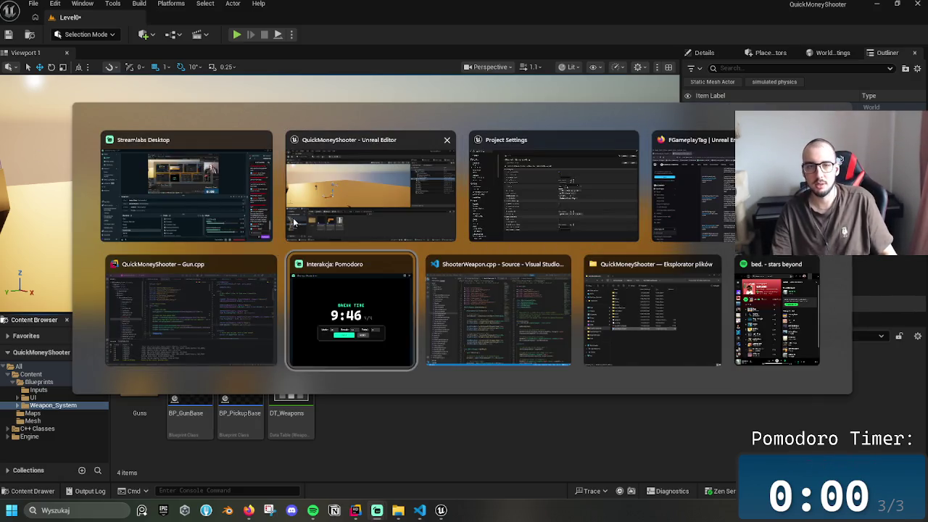
pyautogui.click(295, 221)
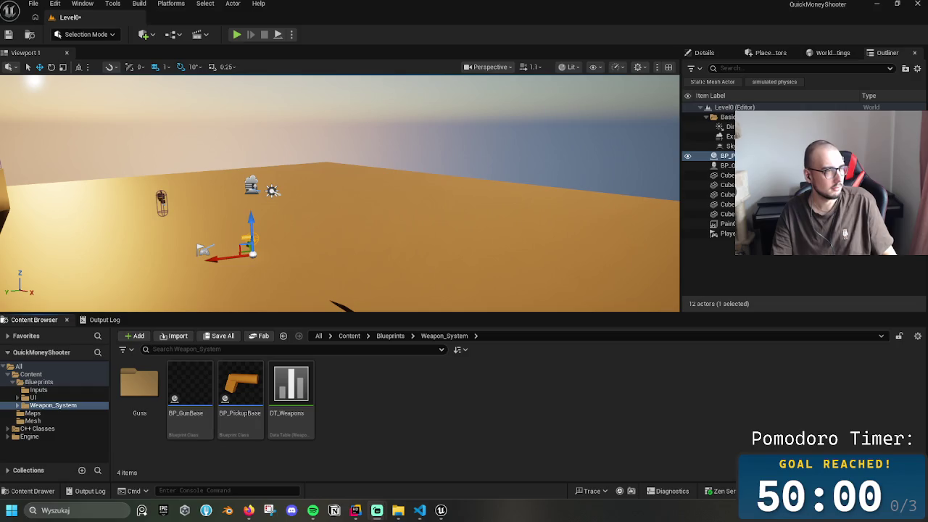
# - In Weapon_System's new-asset menu, go to Miscellaneous and choose Data Table
pyautogui.rightClick(399, 405)
pyautogui.moveTo(417, 374)
pyautogui.rightClick(348, 406)
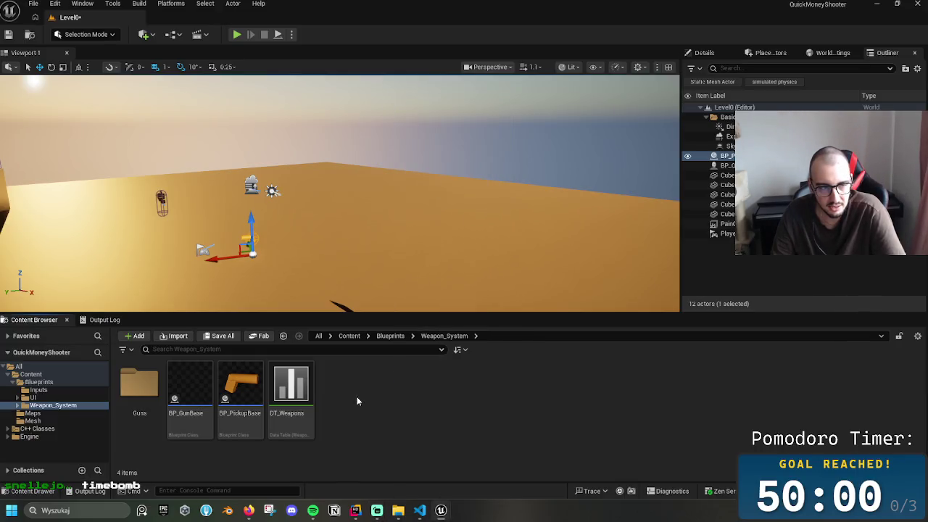
pyautogui.rightClick(356, 397)
pyautogui.moveTo(353, 386)
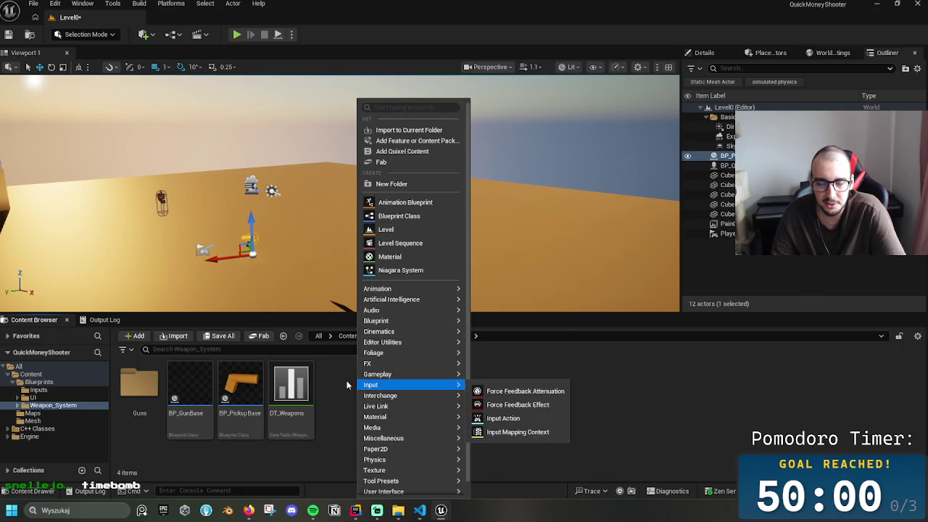
pyautogui.moveTo(403, 395)
pyautogui.scroll(-1, 403, 399)
pyautogui.moveTo(426, 481)
pyautogui.moveTo(428, 461)
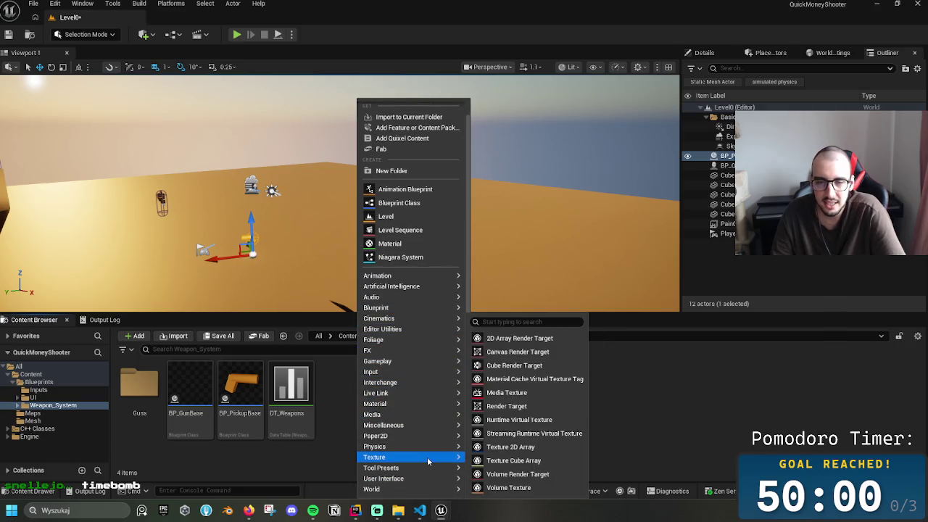
pyautogui.moveTo(393, 330)
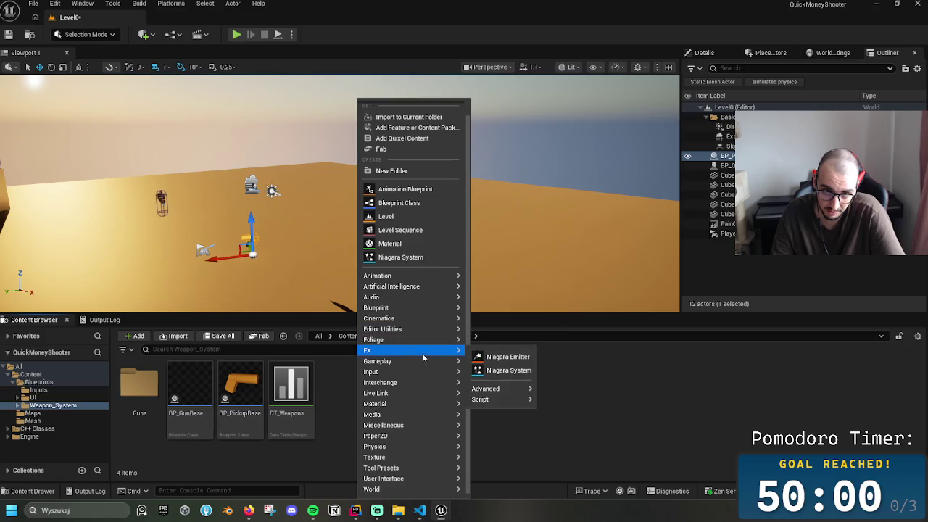
pyautogui.moveTo(402, 290)
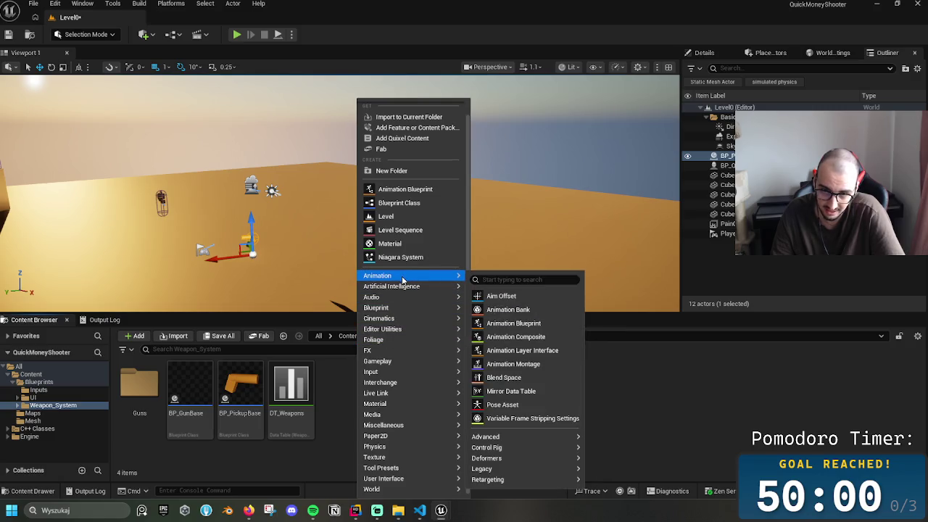
pyautogui.moveTo(381, 436)
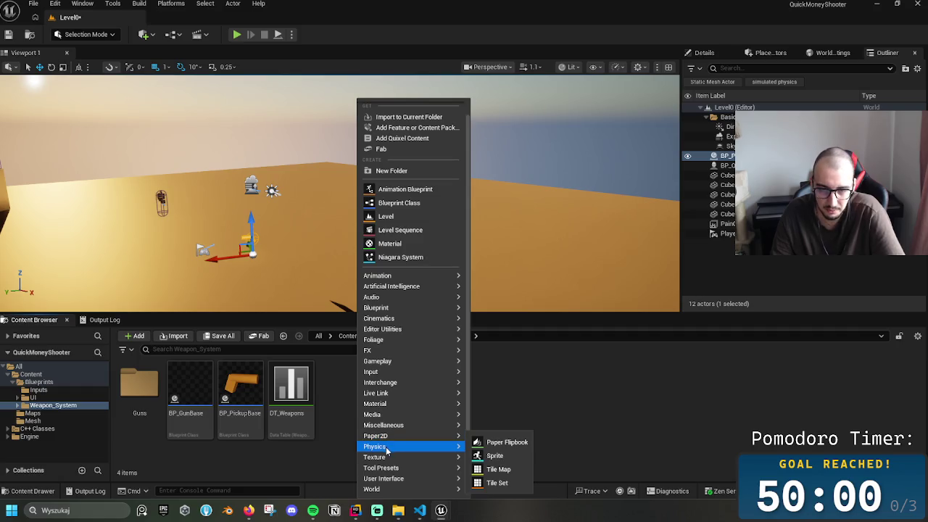
pyautogui.moveTo(394, 459)
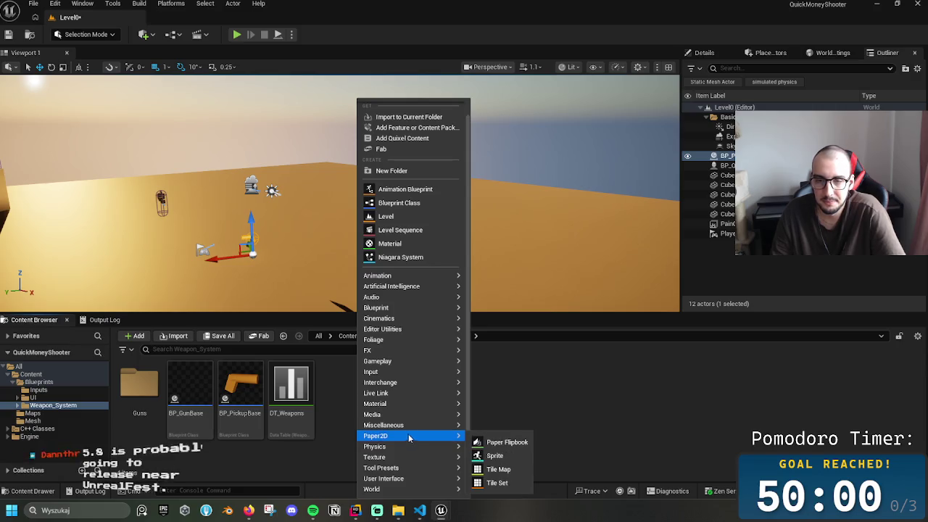
pyautogui.moveTo(407, 425)
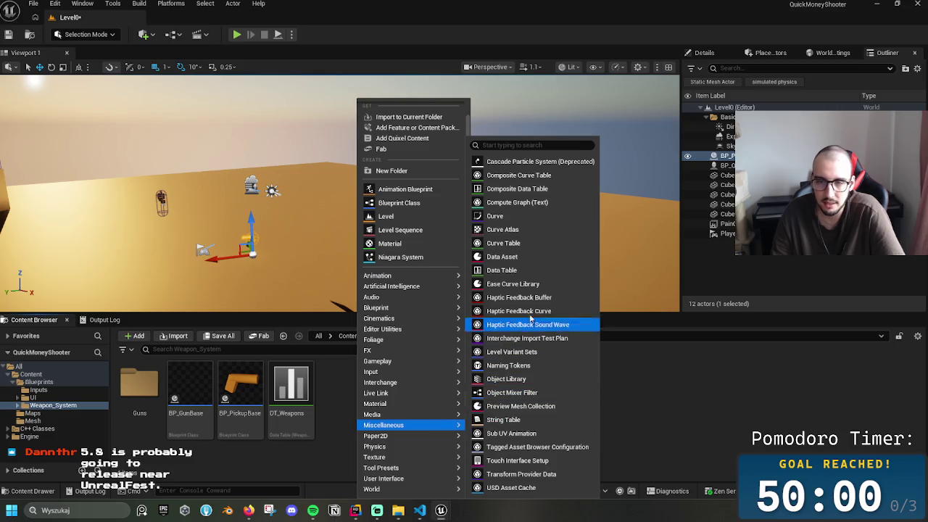
pyautogui.moveTo(456, 430)
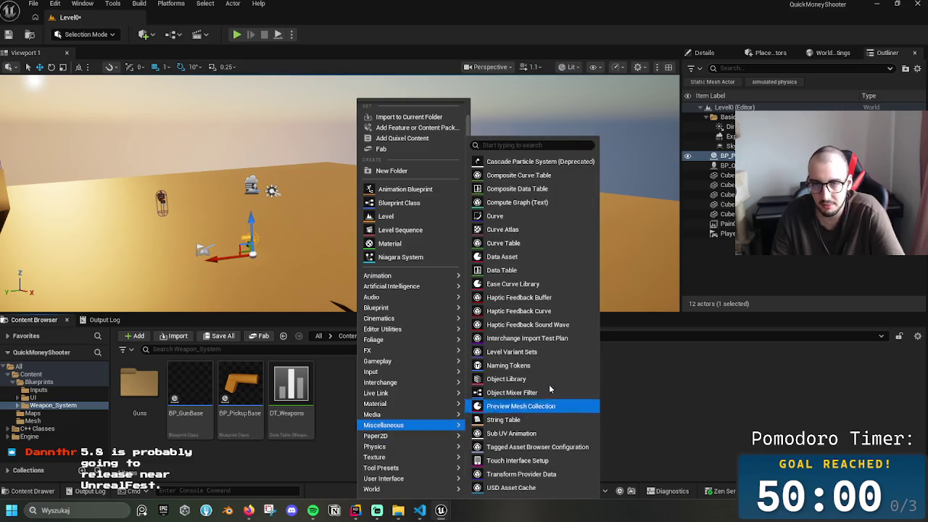
pyautogui.click(500, 285)
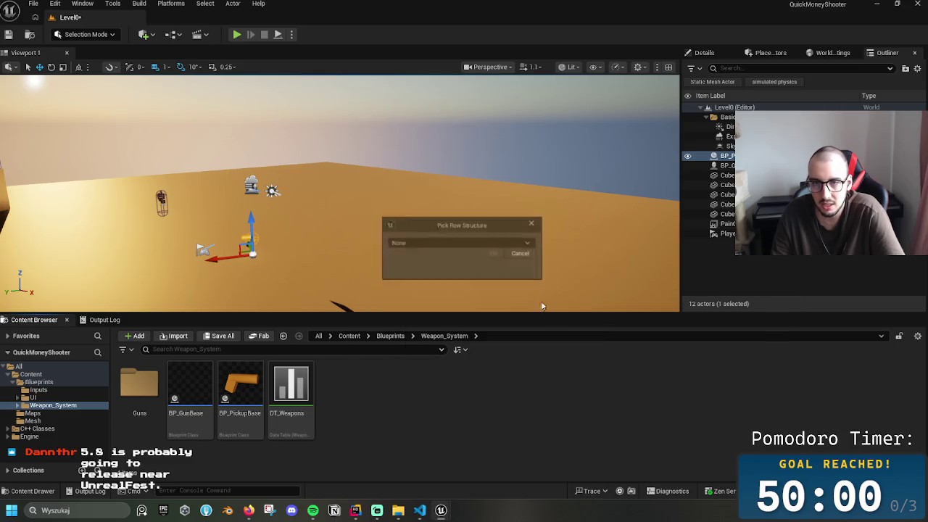
# - Create the data table with GameplayTagTableRow as its row structure
pyautogui.click(496, 242)
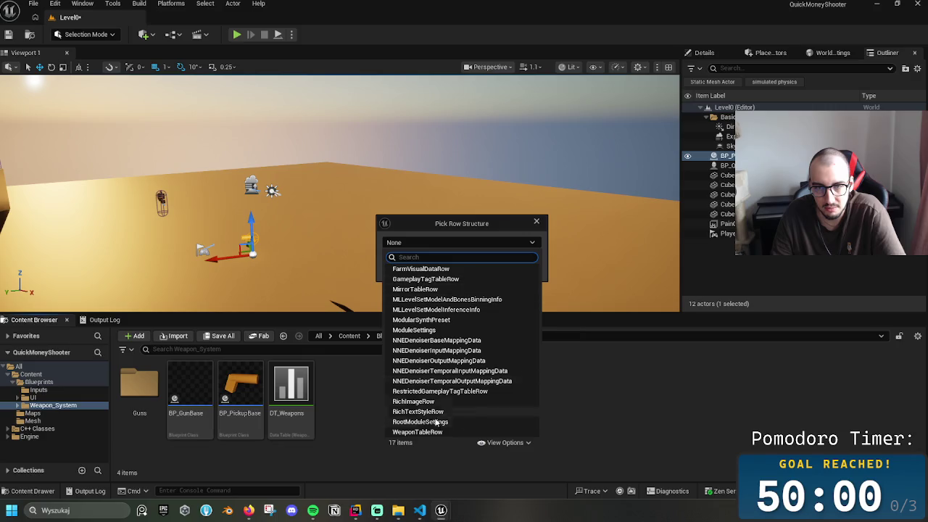
pyautogui.click(448, 280)
pyautogui.click(506, 256)
pyautogui.write('DT_GunTab')
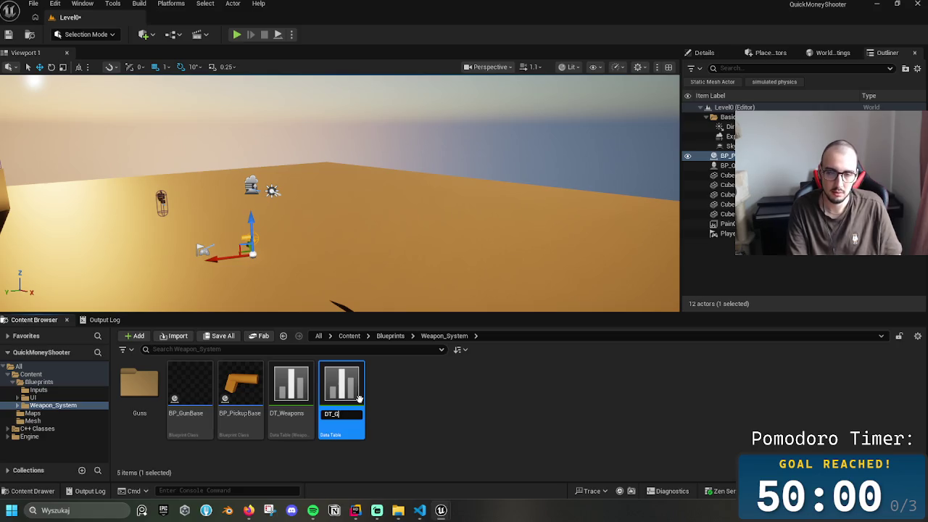
# - Name the new data table DT_GunTags, correcting the mistyped name
pyautogui.write('s')
pyautogui.press('Return')
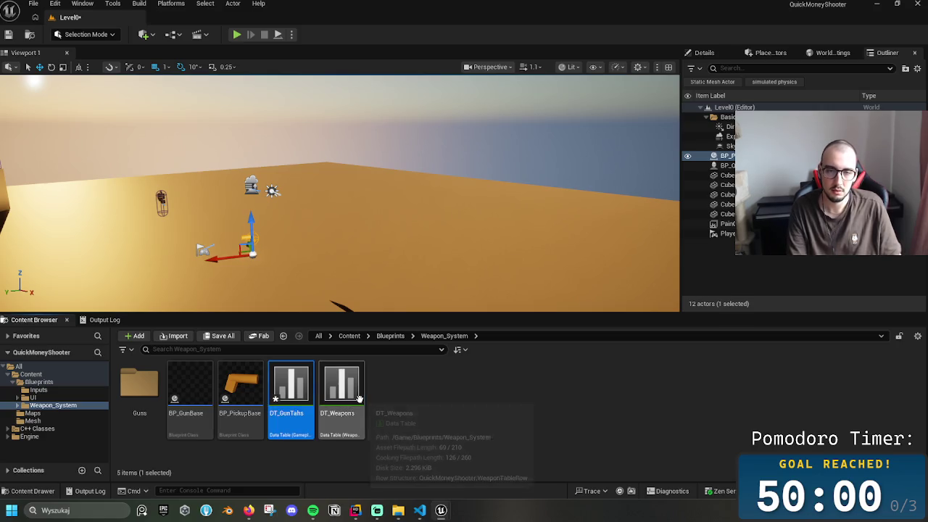
pyautogui.click(307, 415)
pyautogui.click(308, 415)
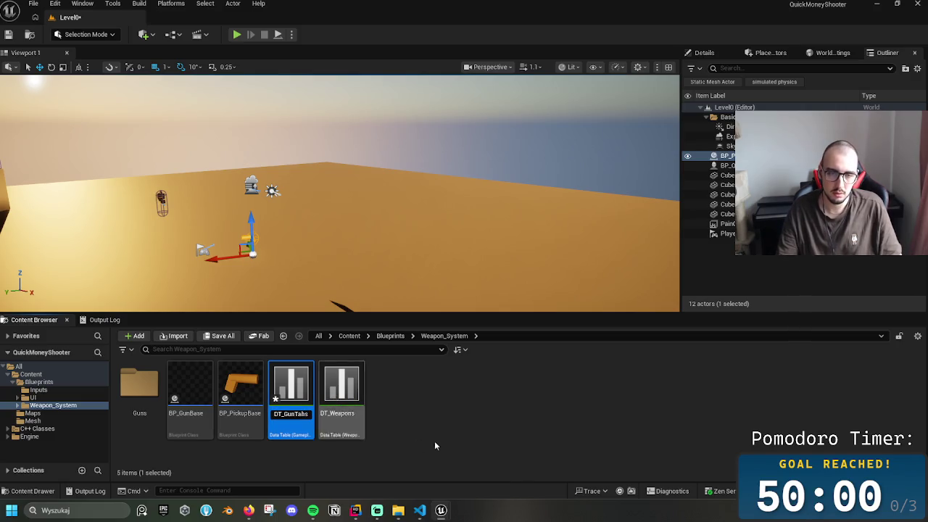
pyautogui.press('BackSpace')
pyautogui.press('BackSpace')
pyautogui.write('gs')
pyautogui.press('Return')
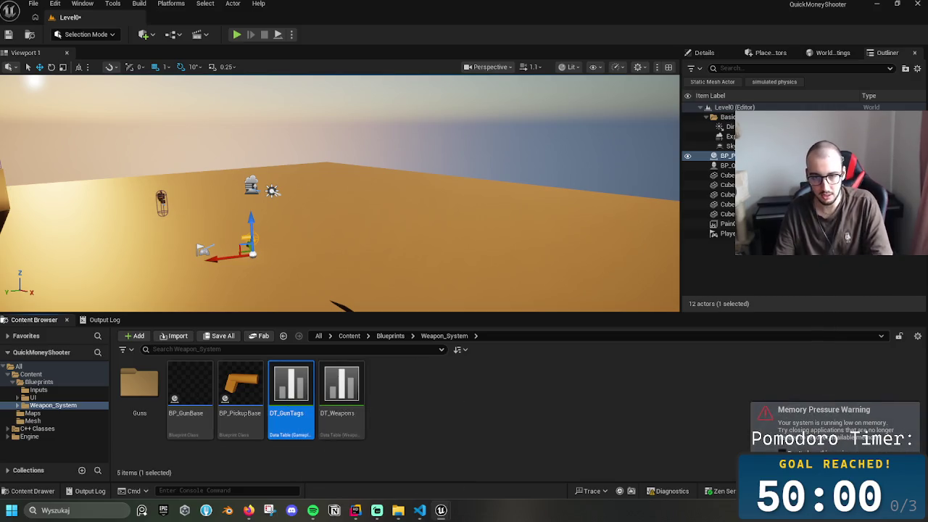
# - From the main editor window, open the DT_GunTags data table
pyautogui.moveTo(441, 510)
pyautogui.click(490, 458)
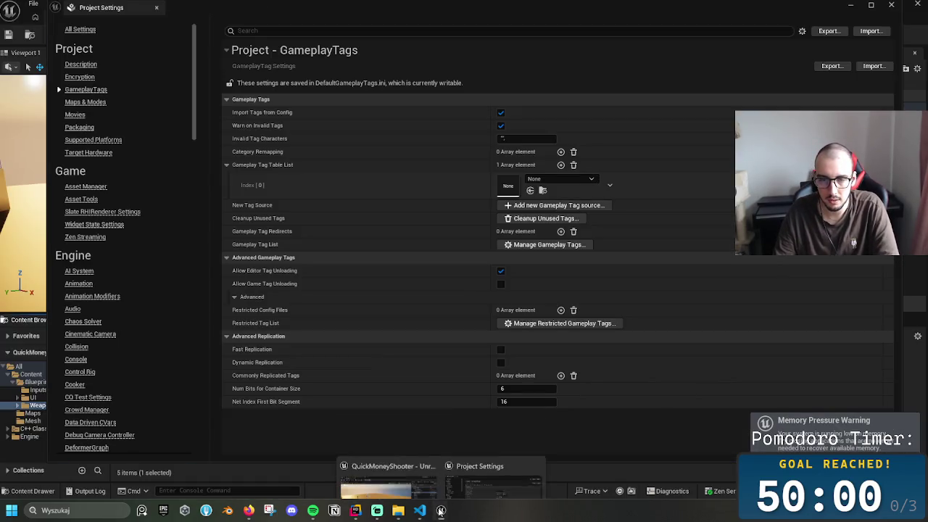
pyautogui.click(388, 461)
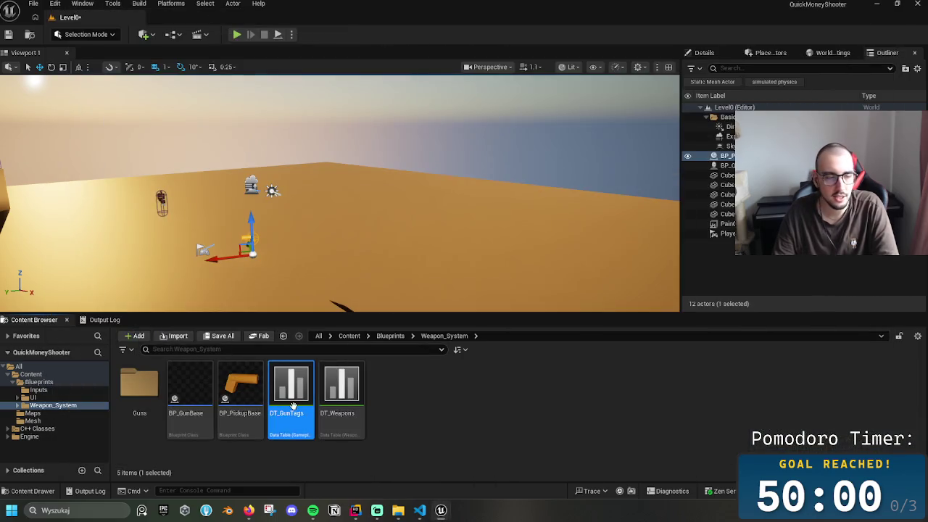
pyautogui.doubleClick(295, 411)
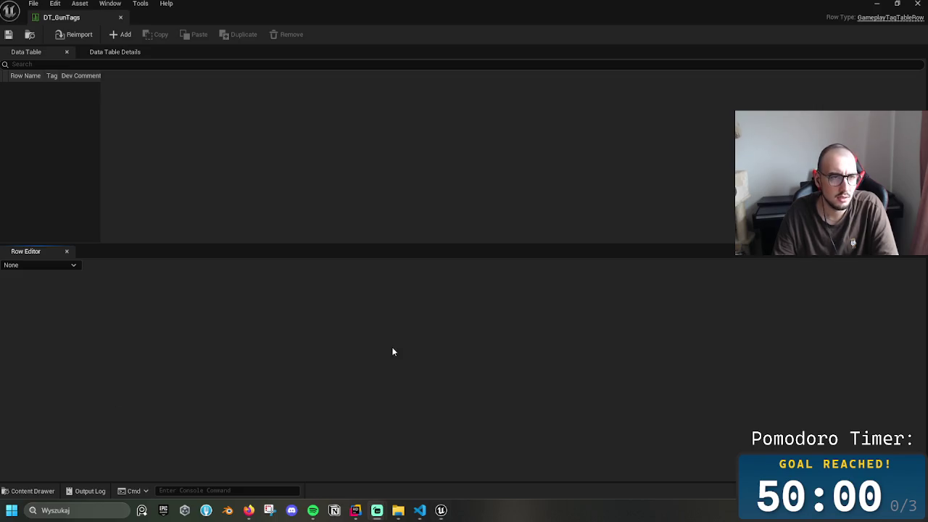
# - Restore down the DT_GunTags window, switch between it and Project Settings, then maximize it
pyautogui.moveTo(343, 4); pyautogui.dragTo(393, 37)
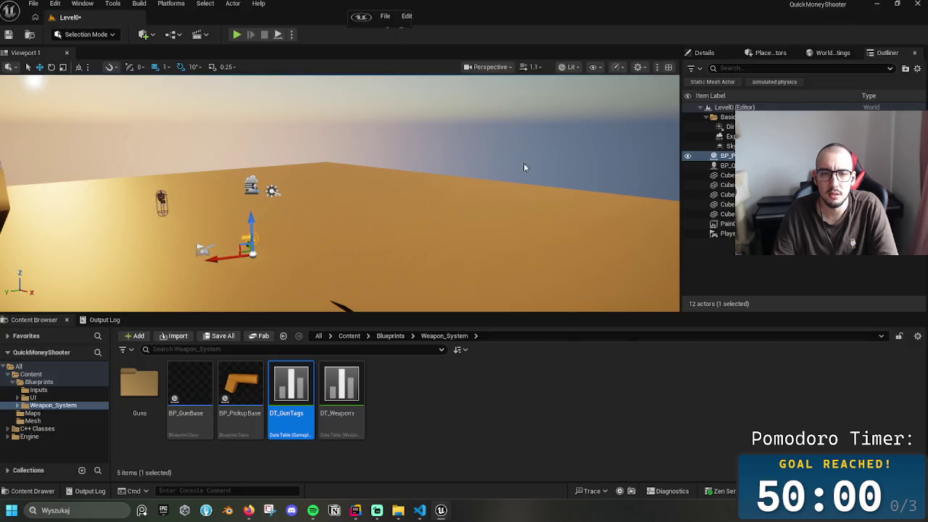
pyautogui.moveTo(440, 510)
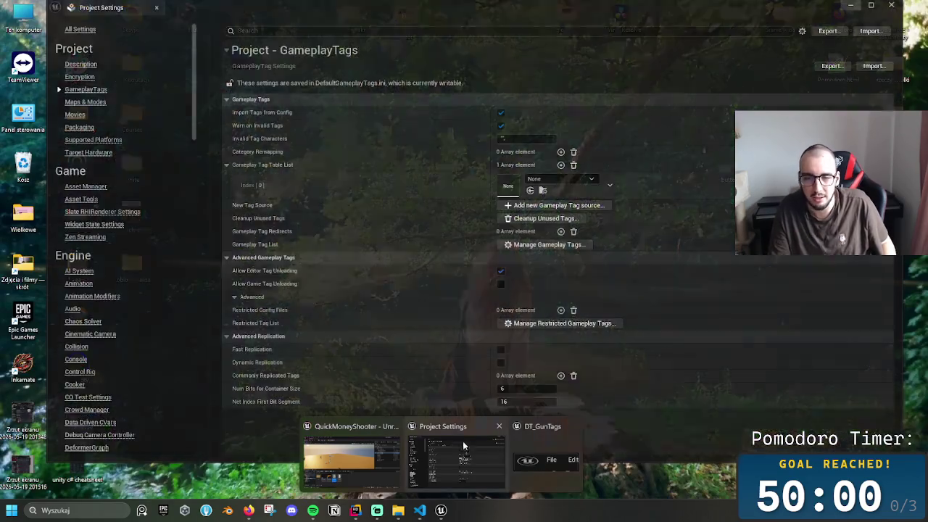
pyautogui.click(463, 440)
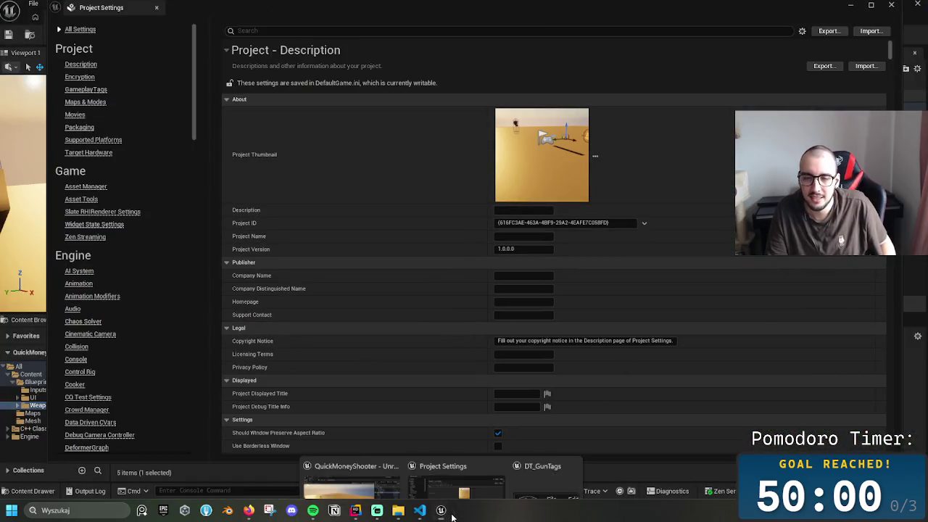
pyautogui.click(537, 457)
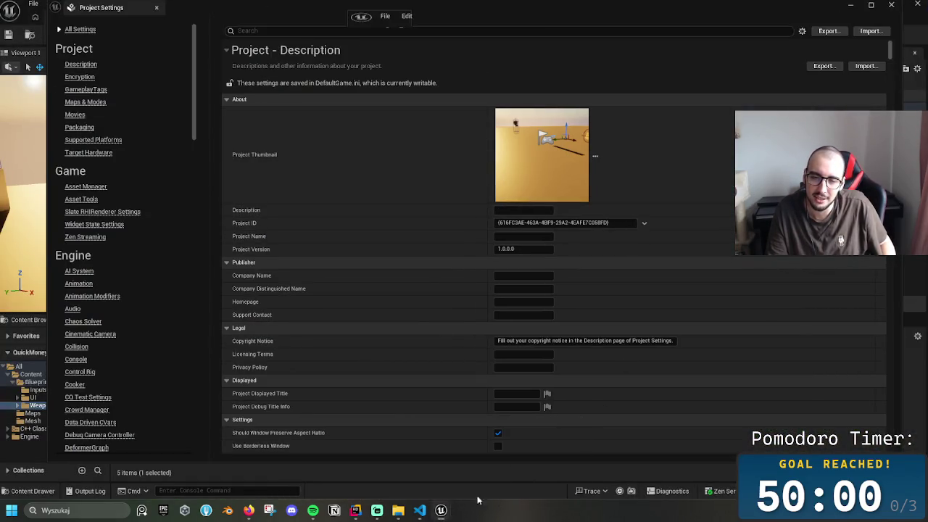
pyautogui.moveTo(441, 510)
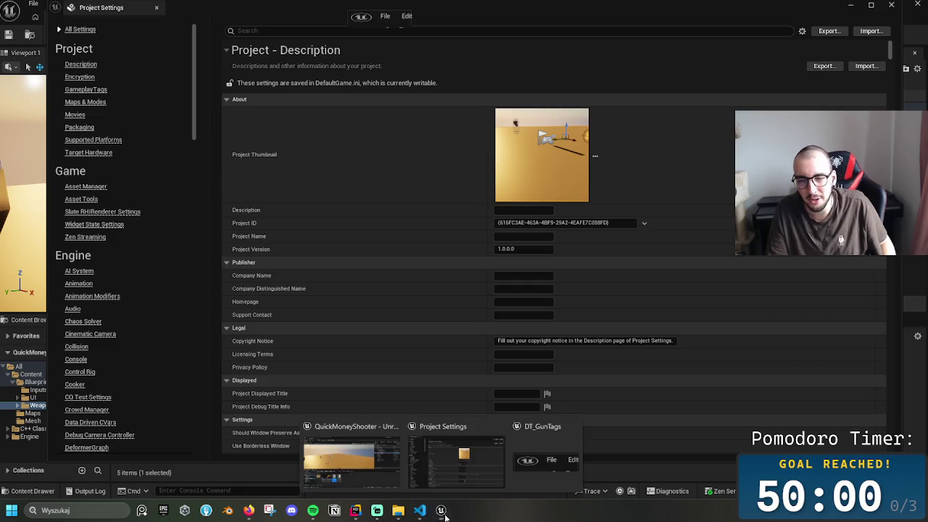
pyautogui.click(543, 478)
pyautogui.click(582, 469)
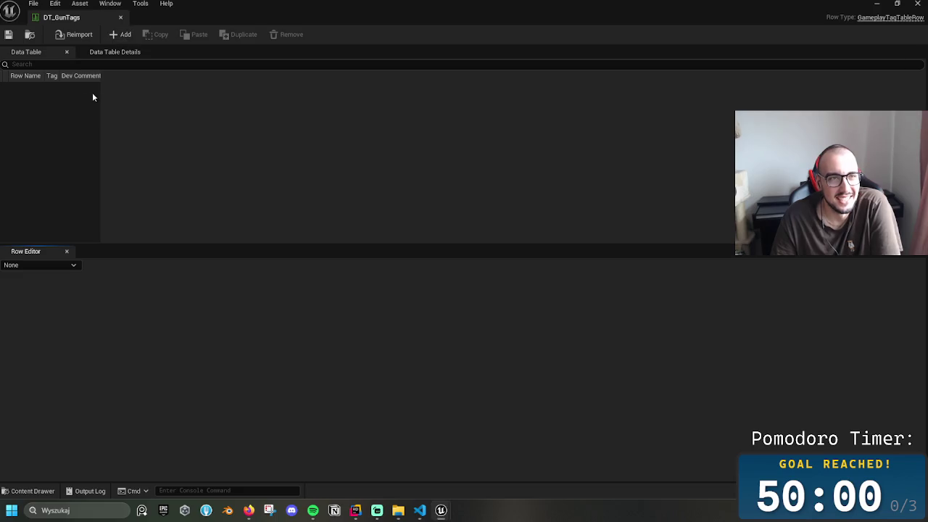
# - Widen the DT_GunTags table columns and add a first row, NewRow
pyautogui.moveTo(99, 71); pyautogui.dragTo(244, 79)
pyautogui.moveTo(62, 74); pyautogui.dragTo(141, 76)
pyautogui.moveTo(43, 75); pyautogui.dragTo(92, 76)
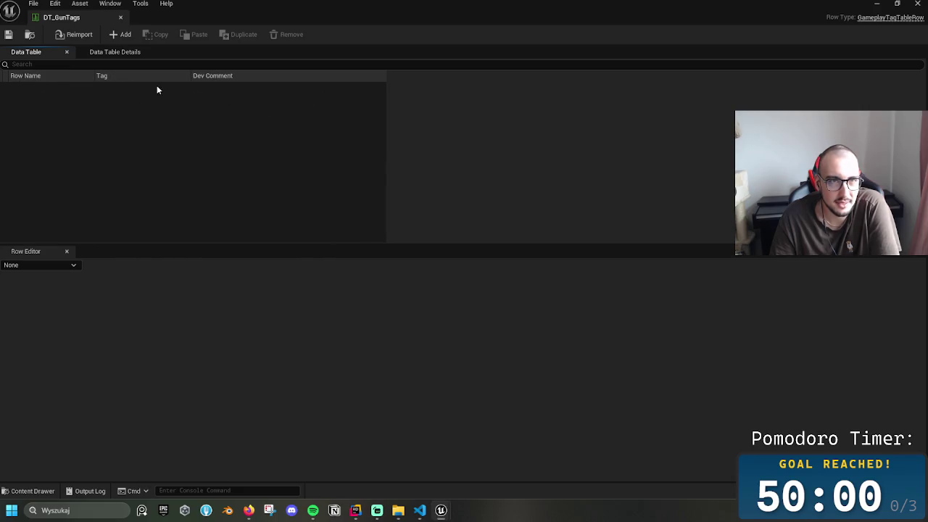
pyautogui.click(116, 35)
# - Rename the row NewRow to Default
pyautogui.doubleClick(33, 88)
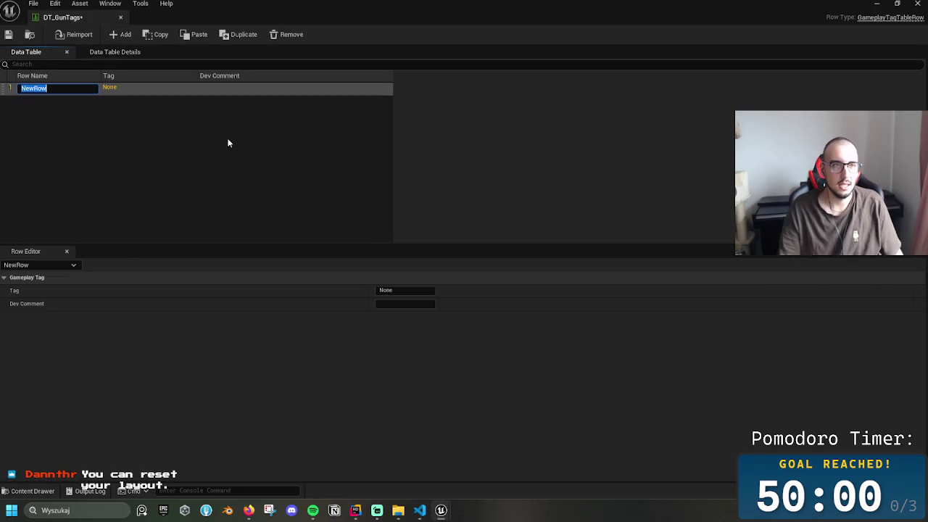
pyautogui.press('BackSpace')
pyautogui.write('Dea')
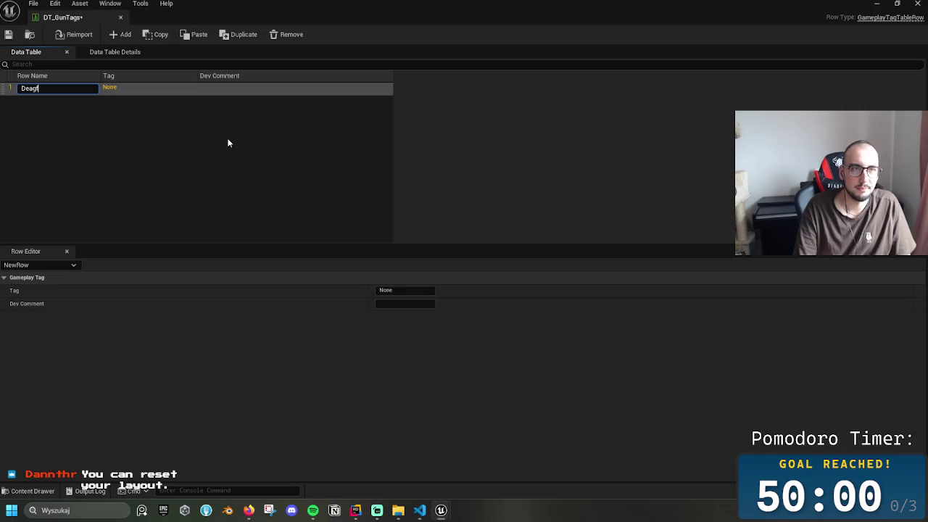
pyautogui.write('th')
pyautogui.press('BackSpace')
pyautogui.press('BackSpace')
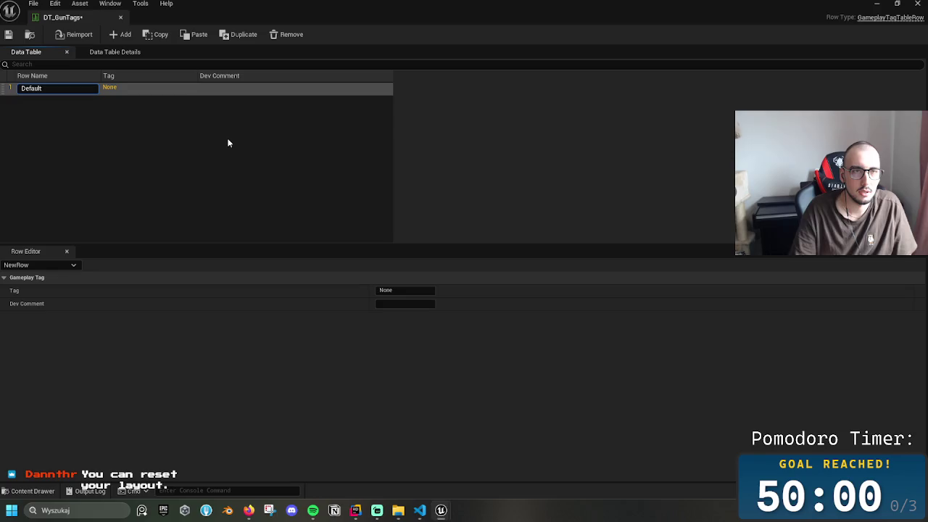
pyautogui.press('Return')
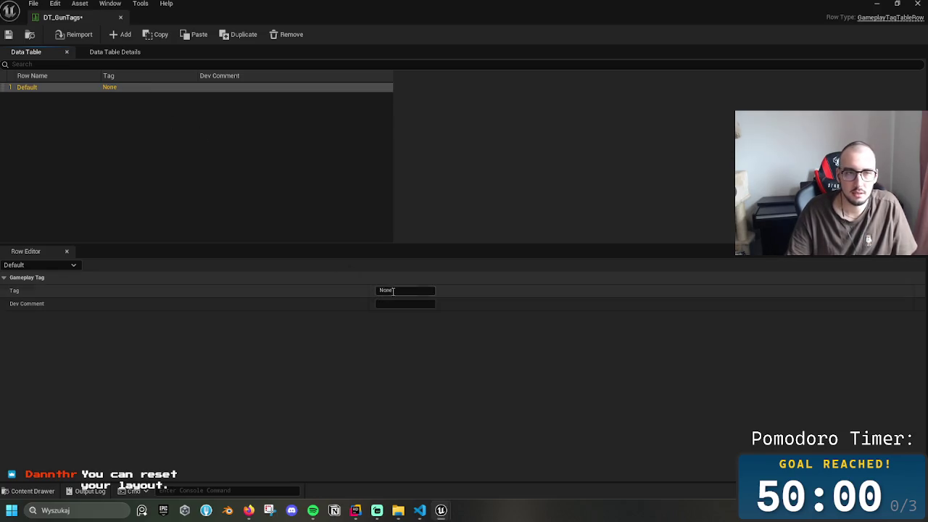
# - Set the row's Tag to Default and Dev Comment to "Default gun Tag :)"
pyautogui.click(402, 291)
pyautogui.write('De')
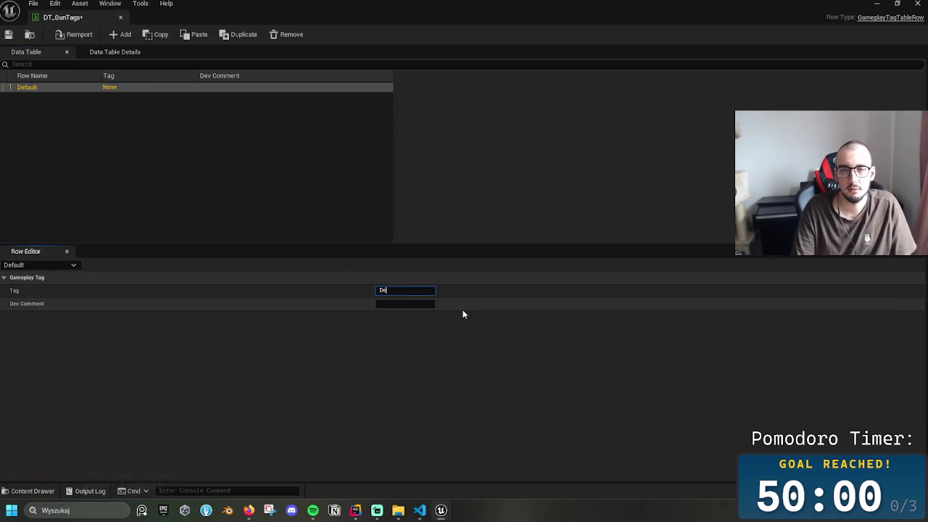
pyautogui.write('fault')
pyautogui.press('Tab')
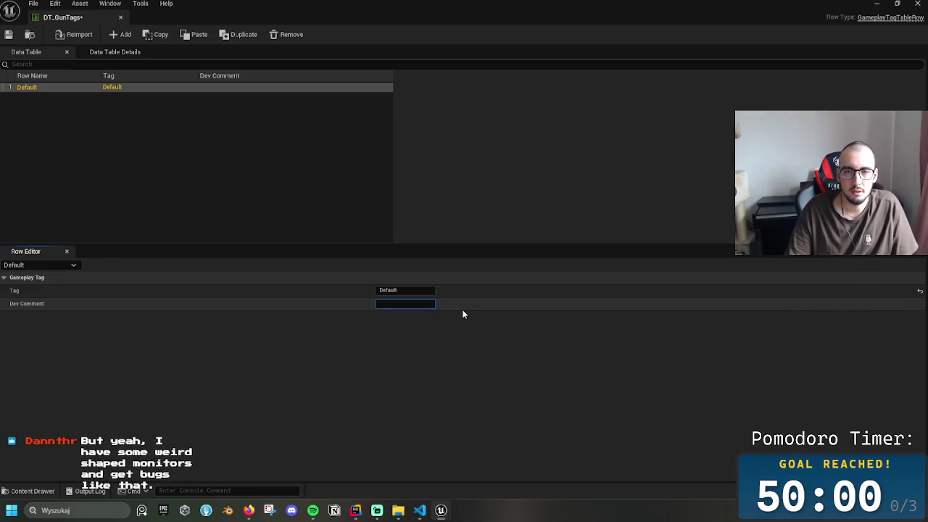
pyautogui.write('Default gun ')
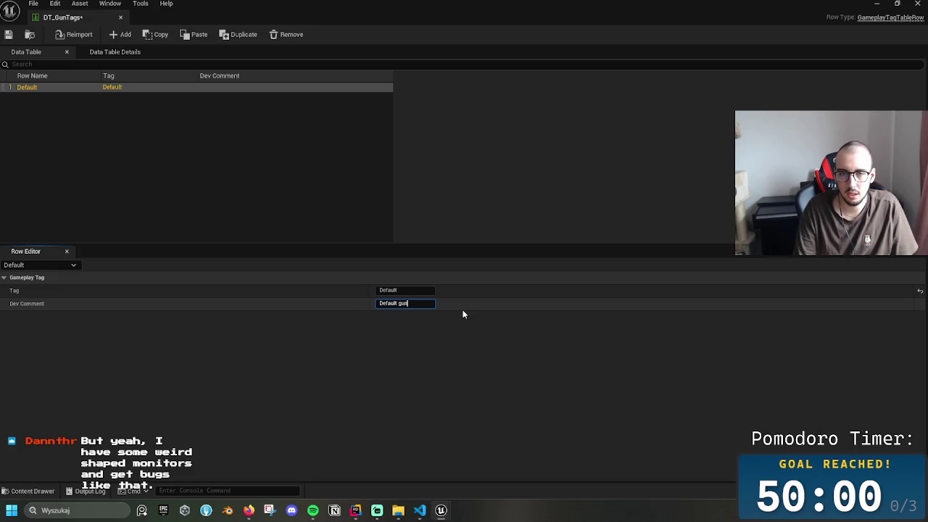
pyautogui.write('Tag')
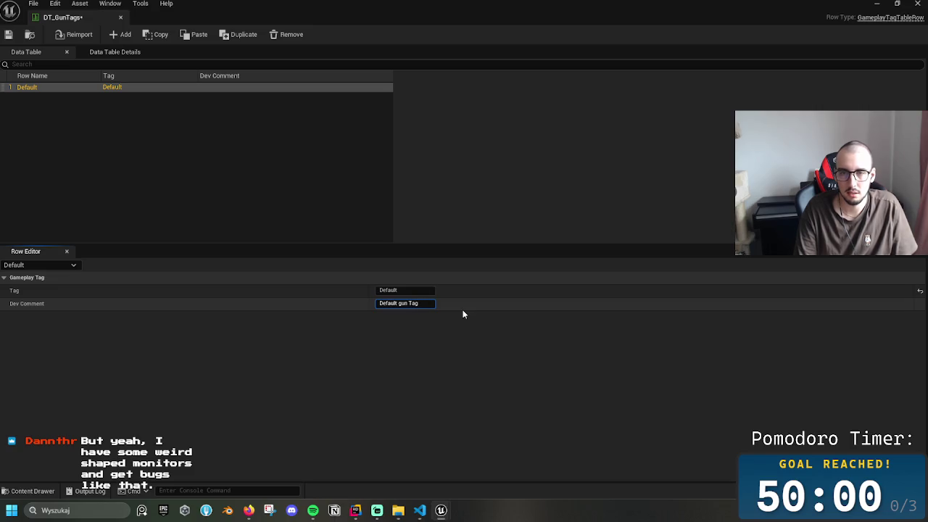
pyautogui.write(' :)')
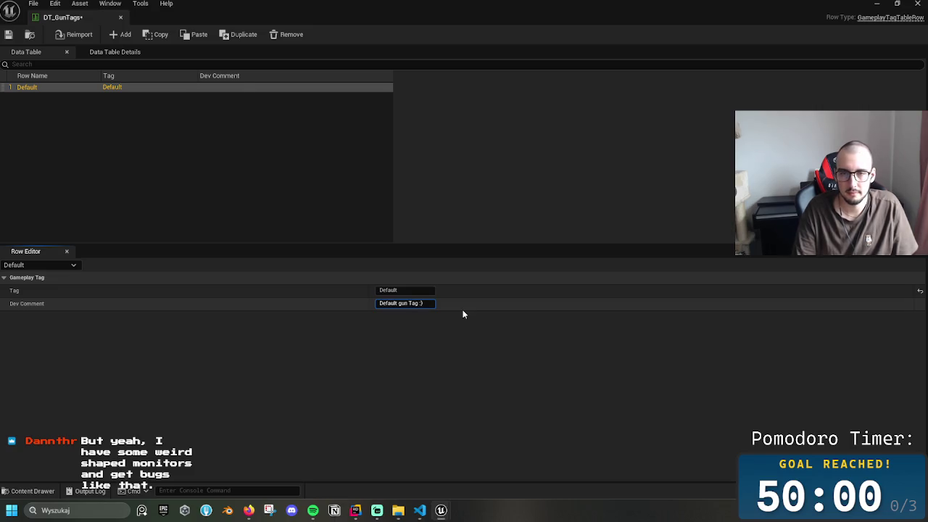
pyautogui.press('Return')
pyautogui.click(473, 187)
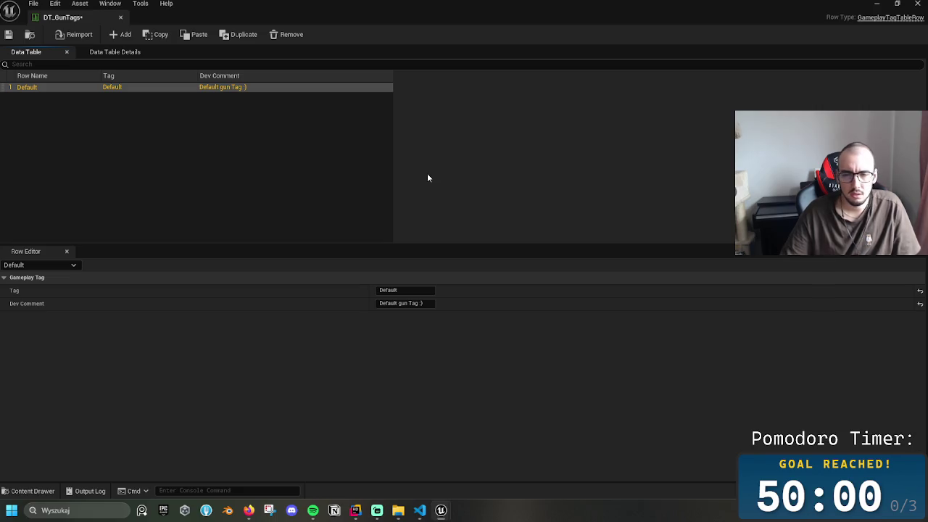
# - Save DT_GunTags and close its table editor
pyautogui.click(16, 40)
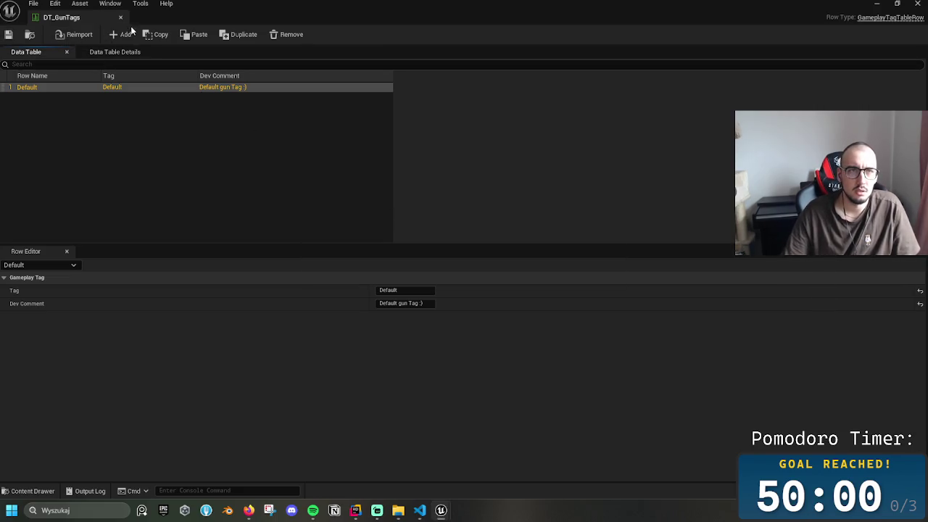
pyautogui.click(121, 16)
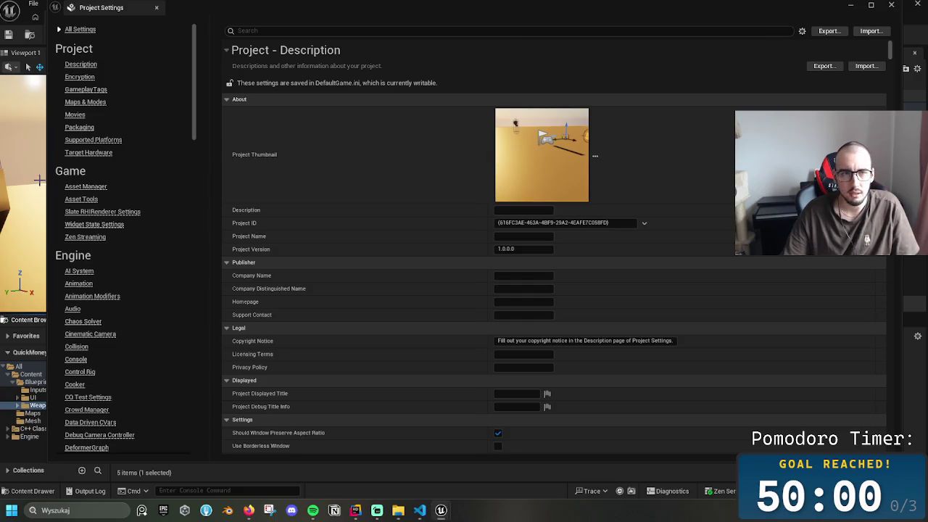
pyautogui.moveTo(196, 128)
pyautogui.mouseDown()
pyautogui.moveTo(218, 280)
pyautogui.moveTo(221, 272)
pyautogui.mouseUp()
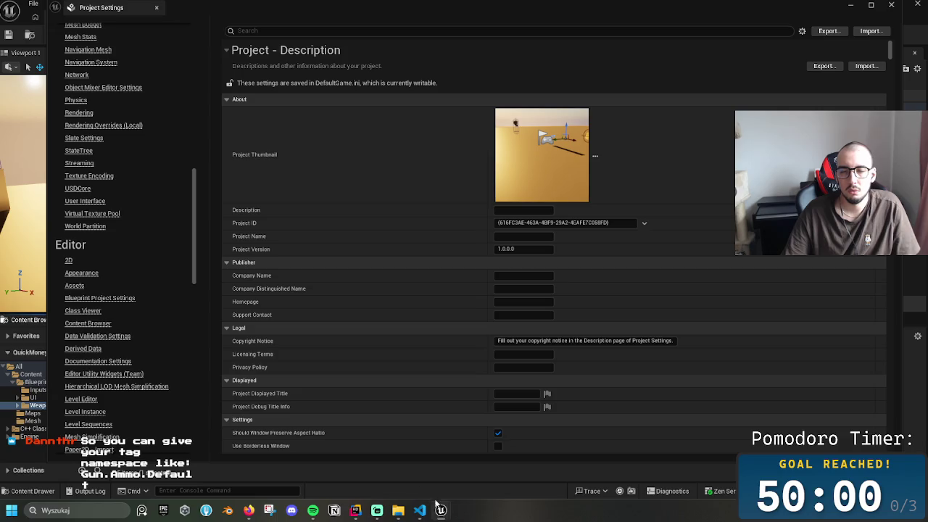
# - Reopen DT_GunTags showing its Default row, close Data Table Details, and return to Rider
pyautogui.moveTo(441, 510)
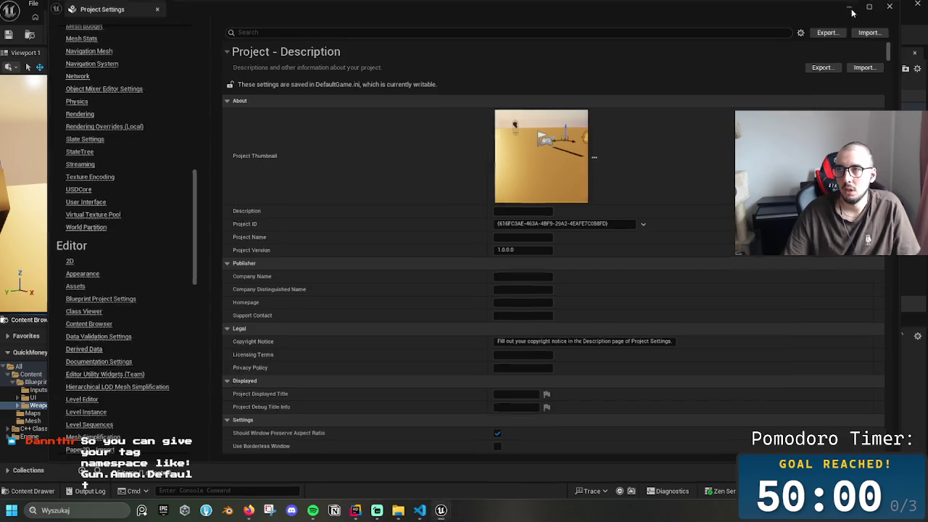
pyautogui.click(860, 10)
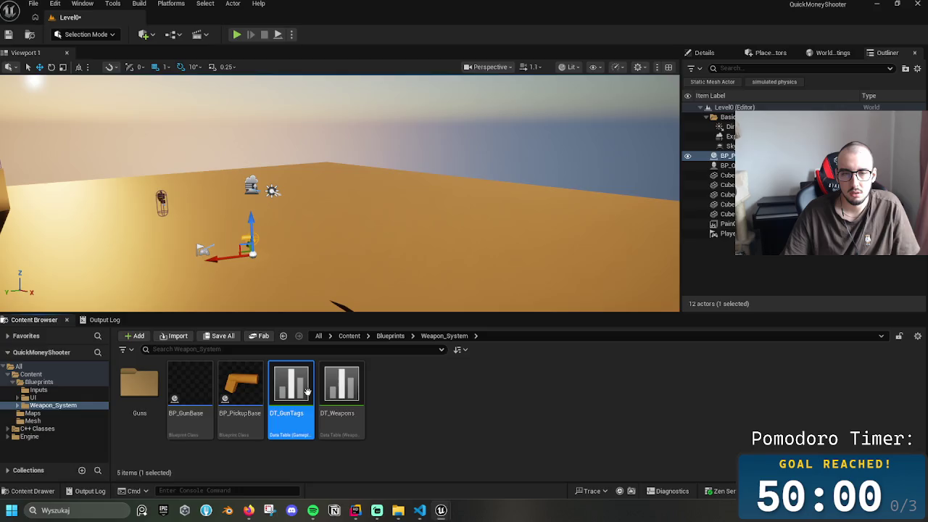
pyautogui.doubleClick(312, 395)
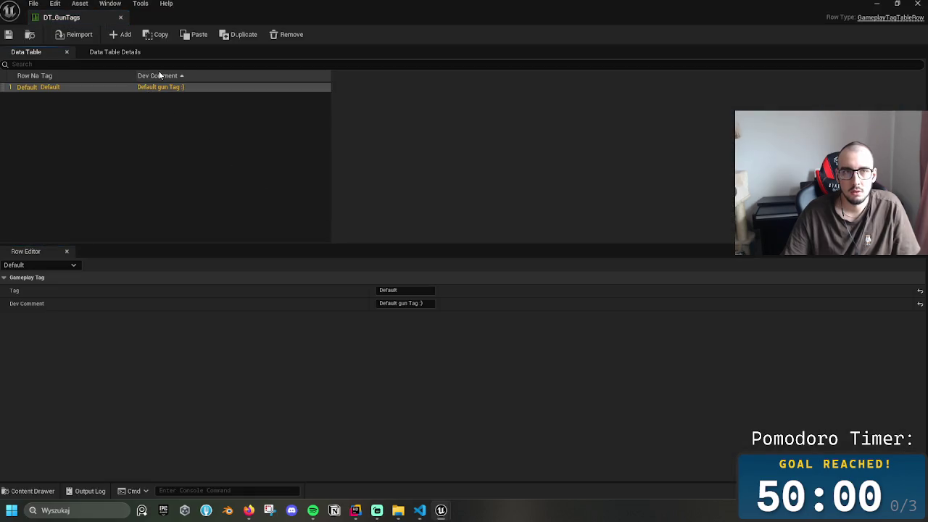
pyautogui.click(145, 51)
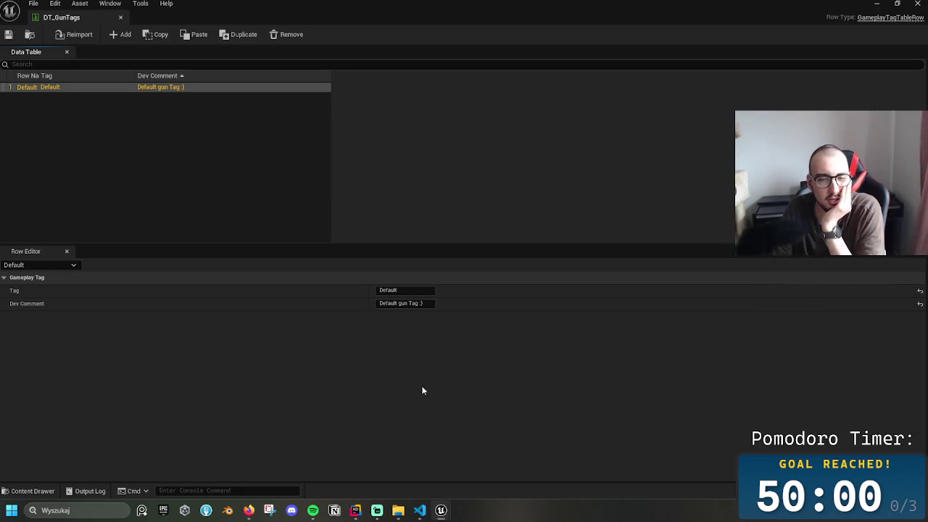
pyautogui.click(355, 510)
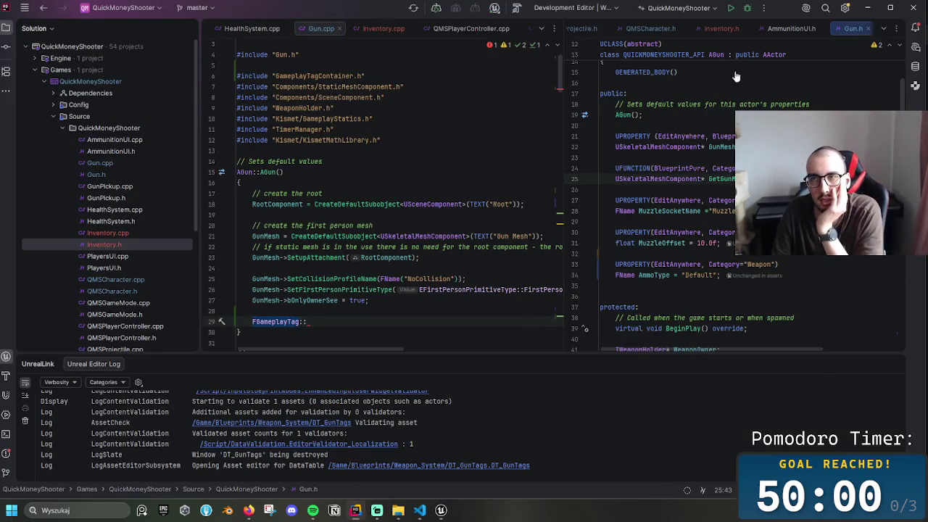
# - Cycle the right editor pane through the open header files and back to AmmunitionUI.h
pyautogui.hotkey('alt', 'Left')
pyautogui.hotkey('alt', 'Left')
pyautogui.hotkey('alt', 'Left')
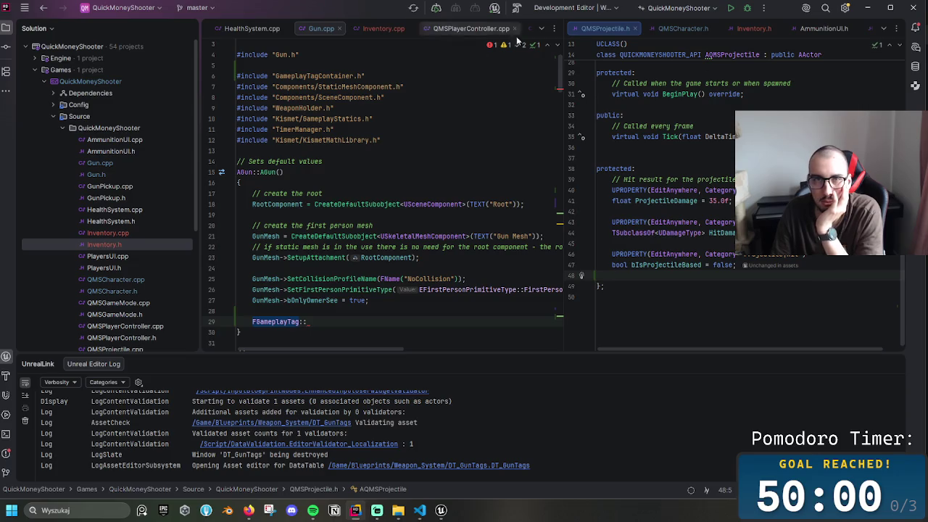
pyautogui.hotkey('alt', 'Right')
pyautogui.hotkey('alt', 'Right')
pyautogui.hotkey('alt', 'Right')
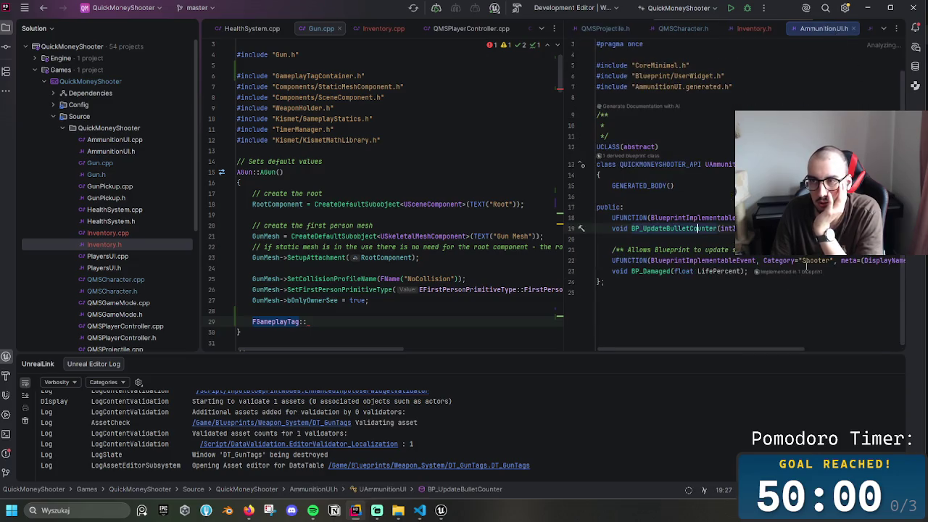
pyautogui.moveTo(734, 348); pyautogui.dragTo(823, 348)
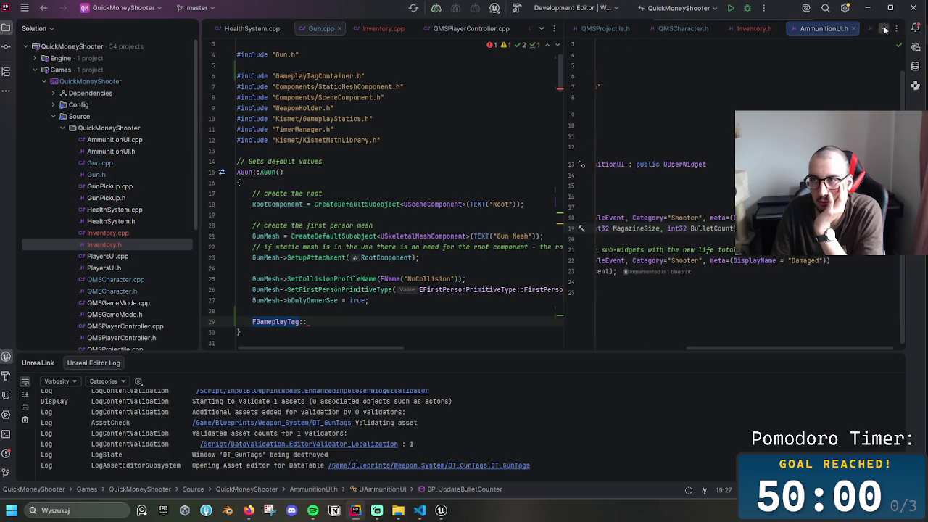
# - Show GunPickup.h from the hidden-tabs list and select the whole FWeaponTableRow struct
pyautogui.click(884, 29)
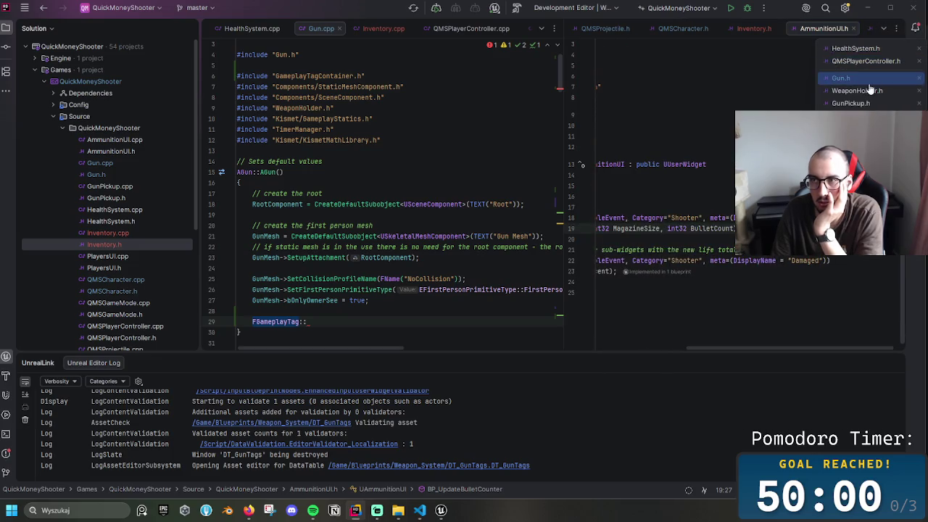
pyautogui.click(852, 103)
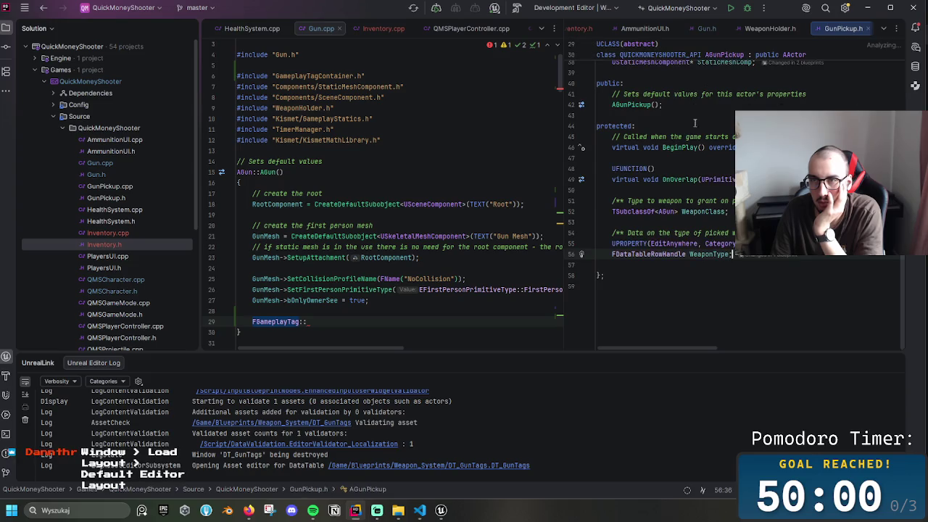
pyautogui.scroll(10, 693, 114)
pyautogui.click(767, 300)
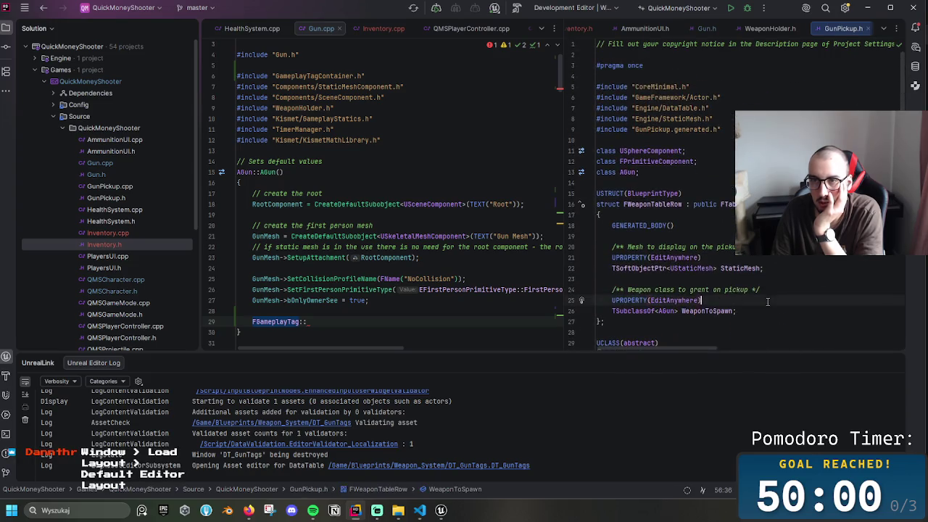
pyautogui.click(779, 323)
pyautogui.moveTo(778, 323)
pyautogui.mouseDown()
pyautogui.moveTo(603, 221)
pyautogui.moveTo(597, 204)
pyautogui.mouseUp()
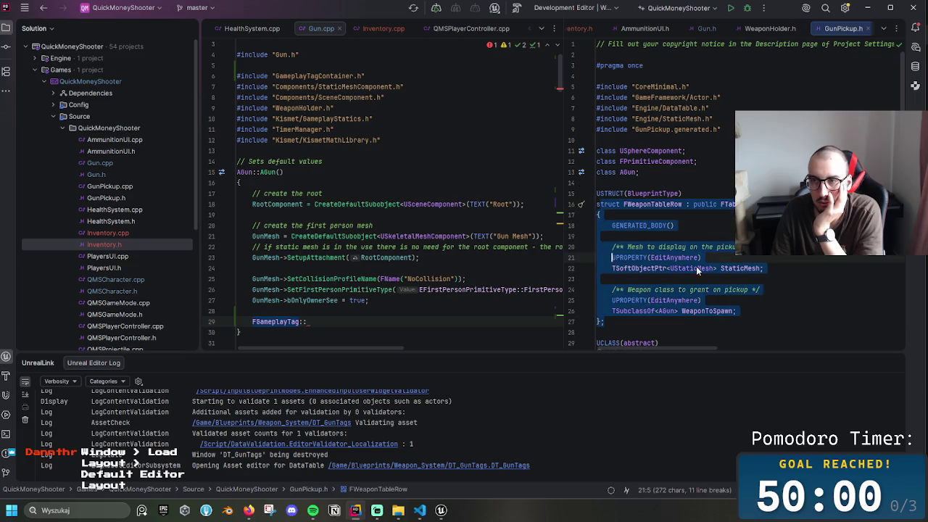
pyautogui.click(707, 247)
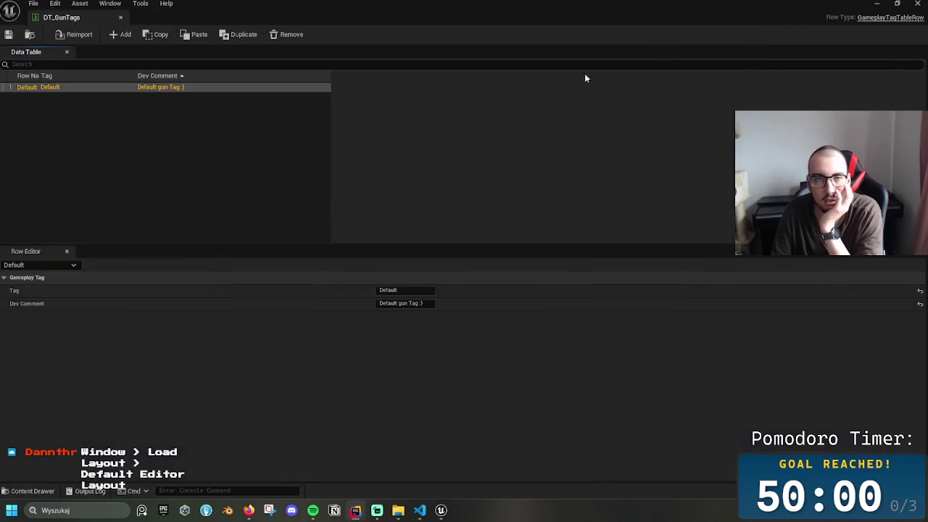
# - Minimize DT_GunTags and browse File and Window > Load Layout > Default Editor Layout, then return to Unreal
pyautogui.click(876, 4)
pyautogui.click(33, 4)
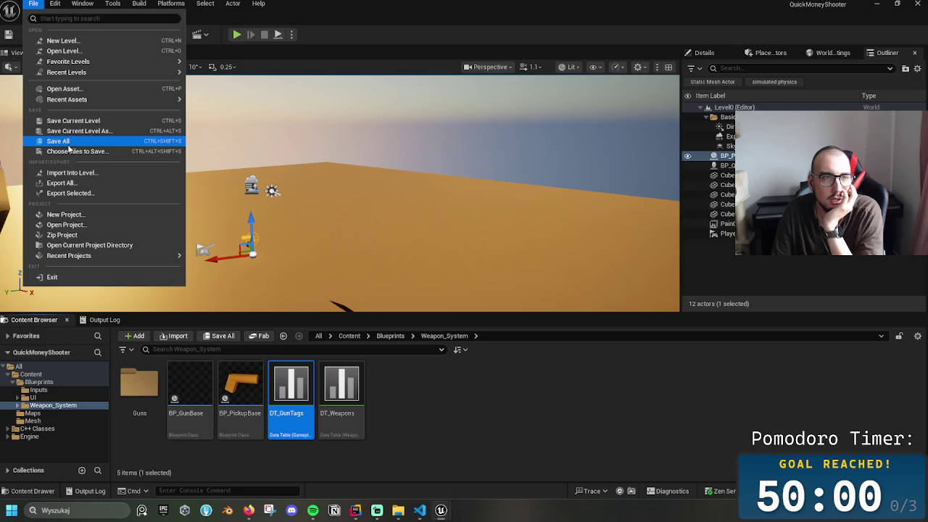
pyautogui.click(82, 3)
pyautogui.moveTo(116, 65)
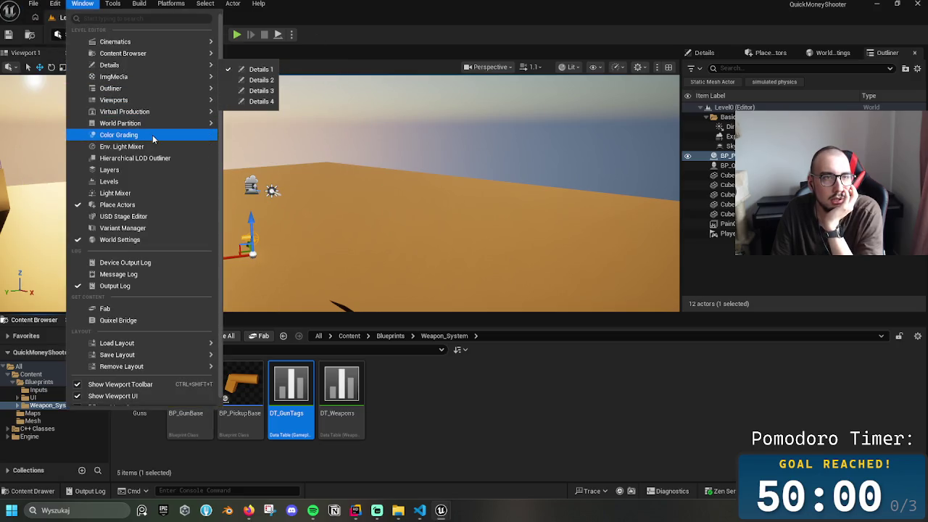
pyautogui.moveTo(164, 114)
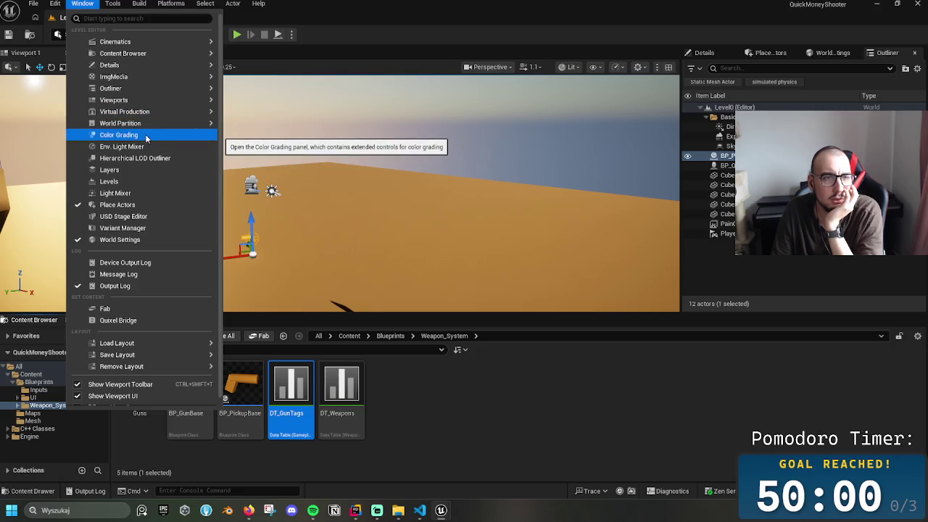
pyautogui.moveTo(146, 102)
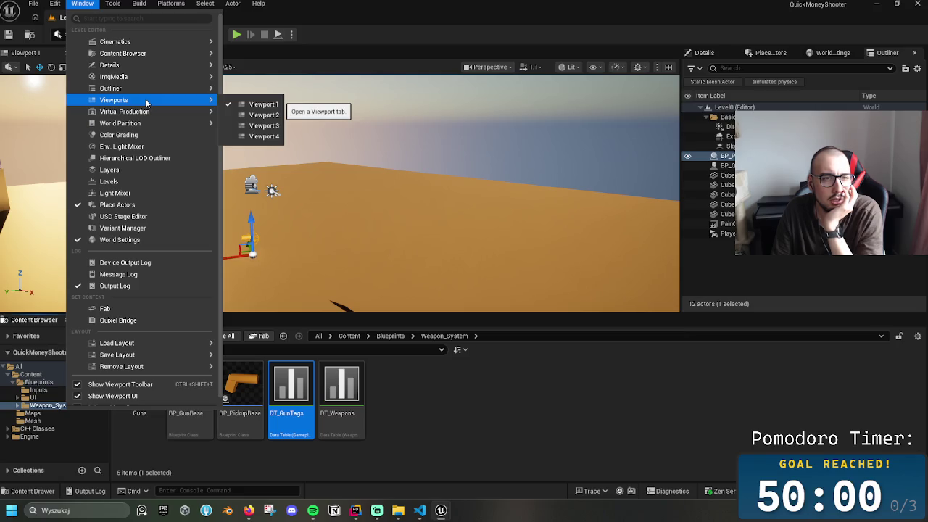
pyautogui.moveTo(170, 343)
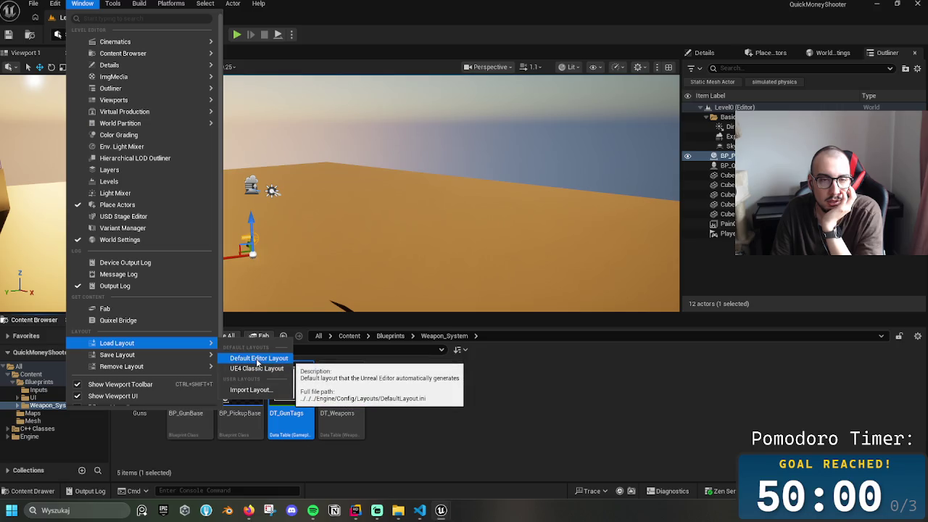
pyautogui.hotkey('alt', 'Tab')
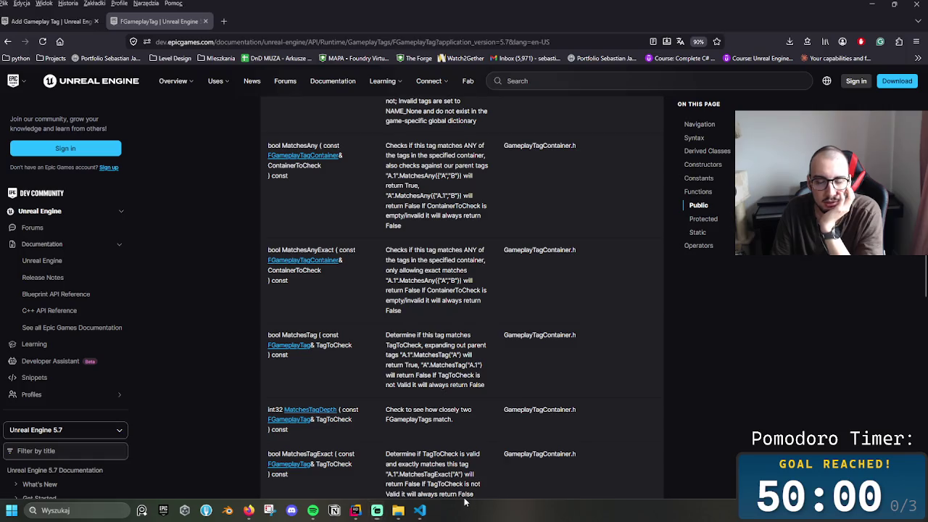
pyautogui.hotkey('alt', 'Tab')
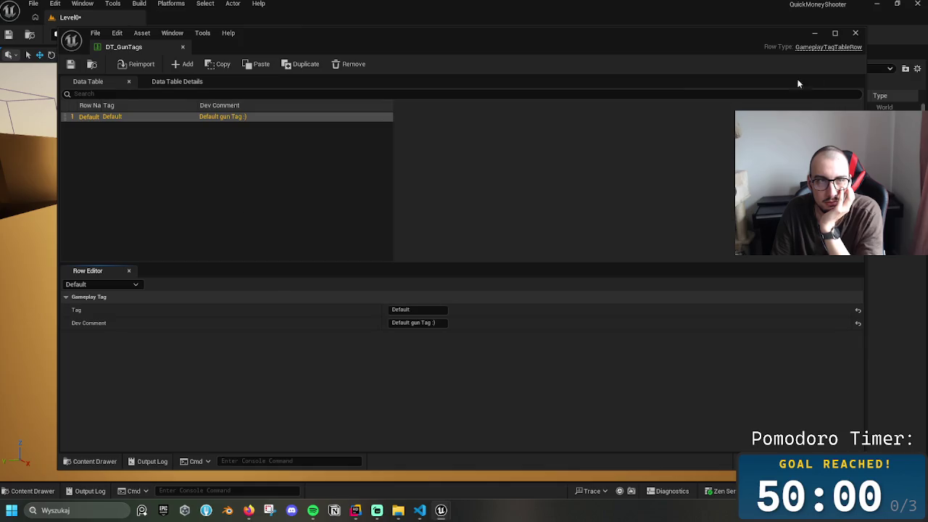
# - Close the DT_GunTags window and open Window > Content Browser > Content Browser 1
pyautogui.click(856, 32)
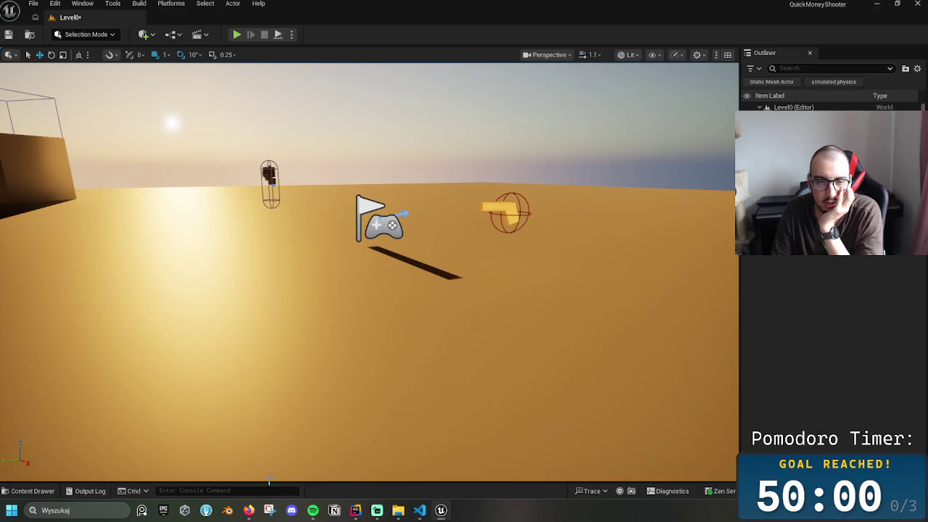
pyautogui.moveTo(303, 160)
pyautogui.mouseDown()
pyautogui.moveTo(340, 174)
pyautogui.moveTo(305, 156)
pyautogui.mouseUp()
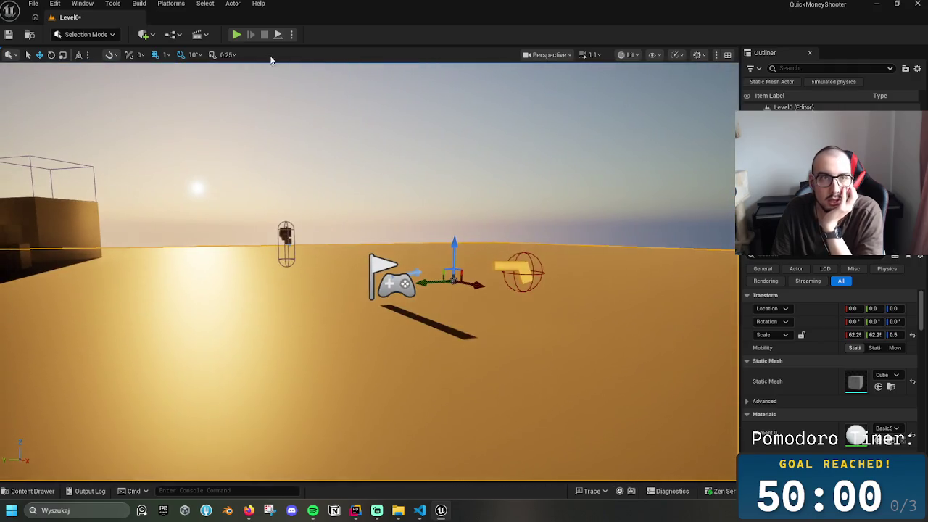
pyautogui.click(82, 4)
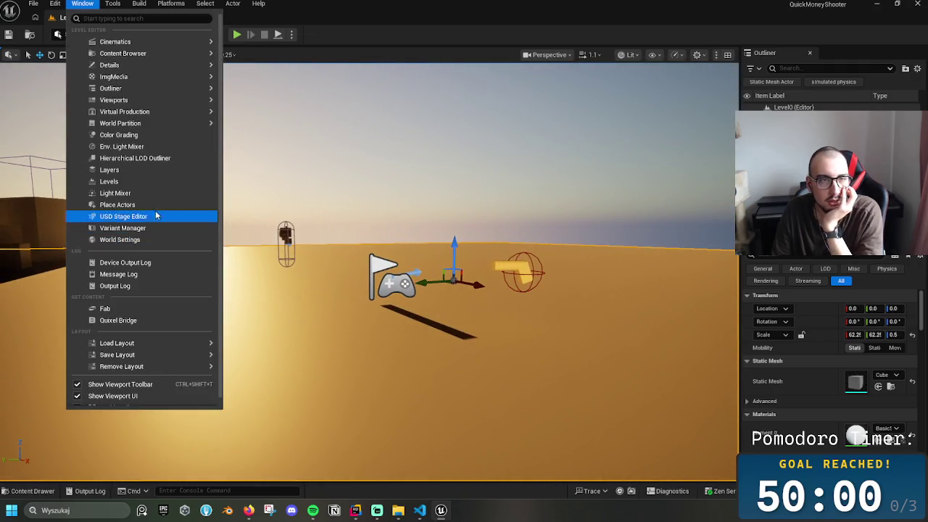
pyautogui.moveTo(131, 53)
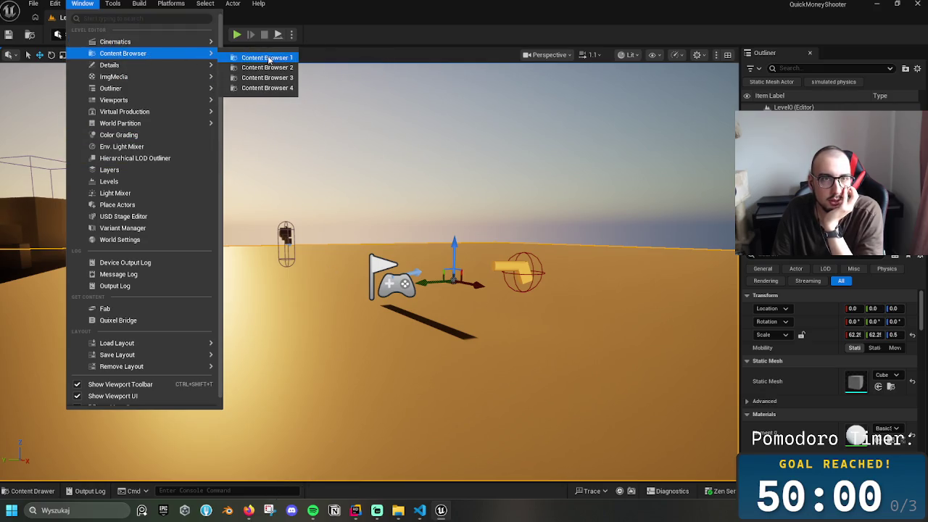
pyautogui.click(268, 58)
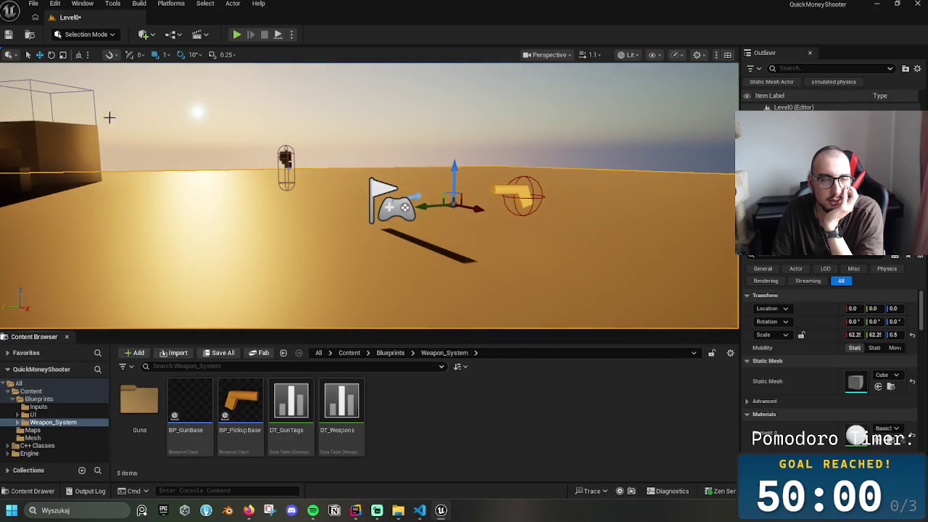
pyautogui.moveTo(424, 156); pyautogui.dragTo(408, 141)
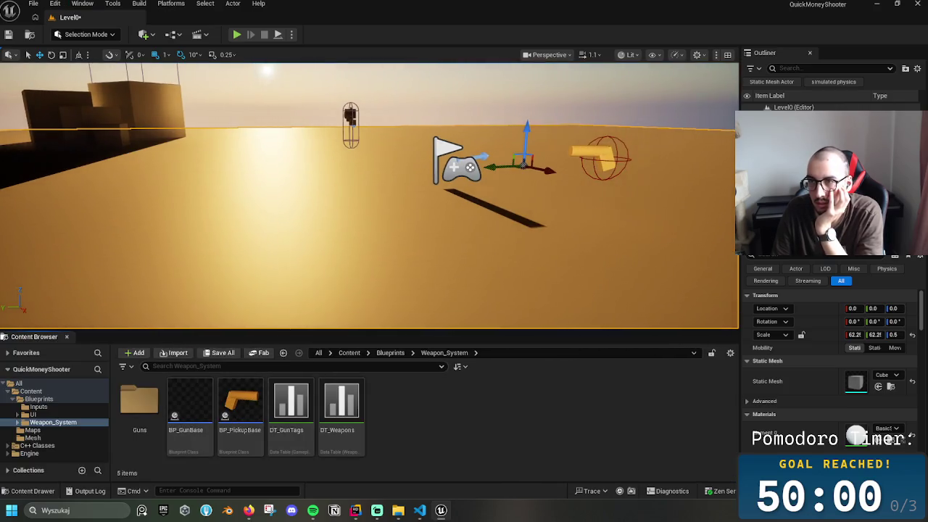
# - Enlarge the Details panel and dock it as a tab beside the Outliner
pyautogui.moveTo(866, 190); pyautogui.dragTo(867, 270)
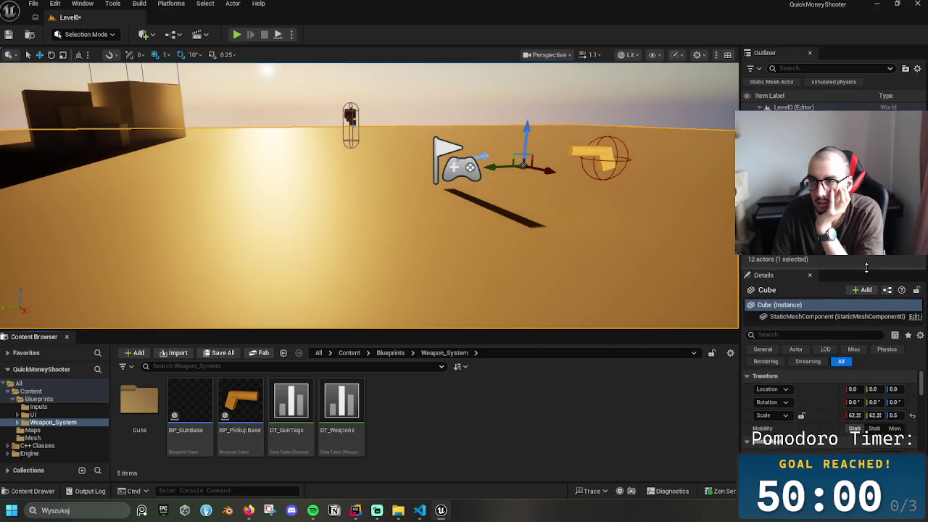
pyautogui.moveTo(435, 218)
pyautogui.mouseDown()
pyautogui.moveTo(428, 232)
pyautogui.moveTo(439, 238)
pyautogui.mouseUp()
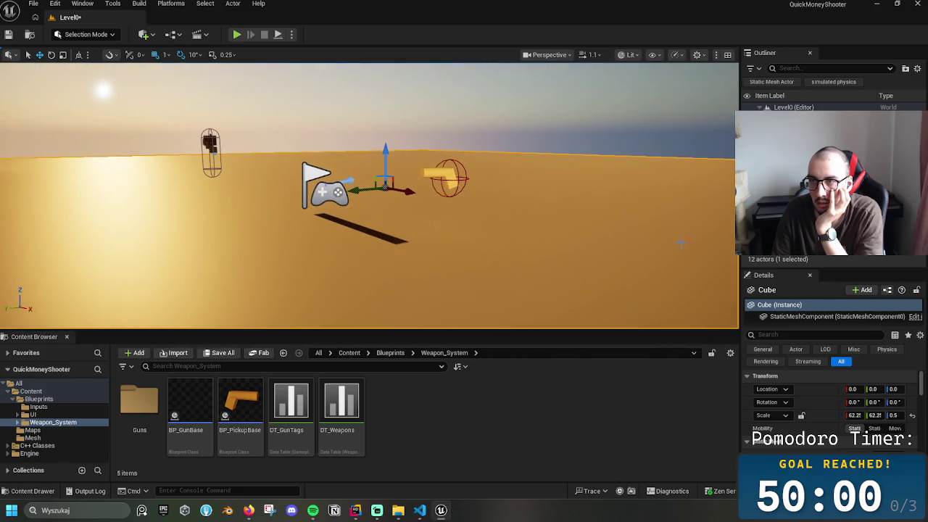
pyautogui.moveTo(776, 274)
pyautogui.mouseDown()
pyautogui.moveTo(818, 62)
pyautogui.moveTo(841, 53)
pyautogui.mouseUp()
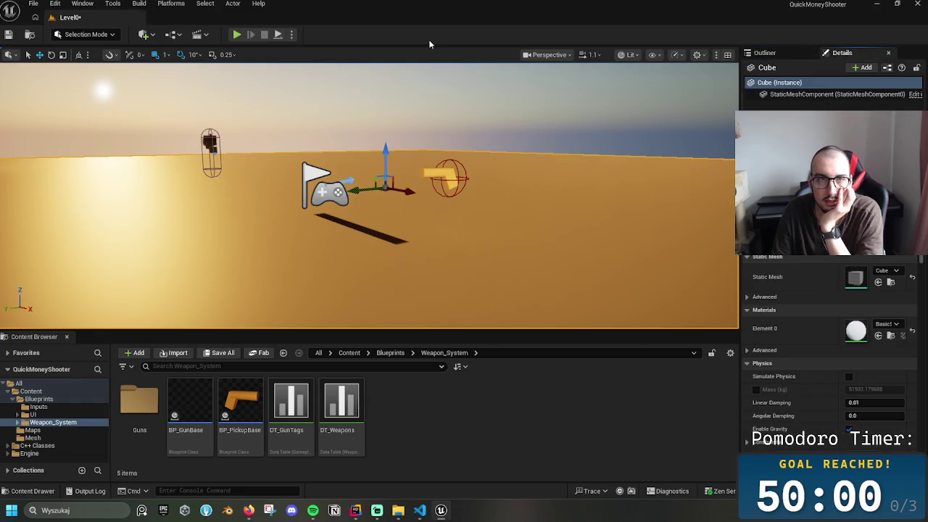
pyautogui.moveTo(276, 121); pyautogui.dragTo(254, 112)
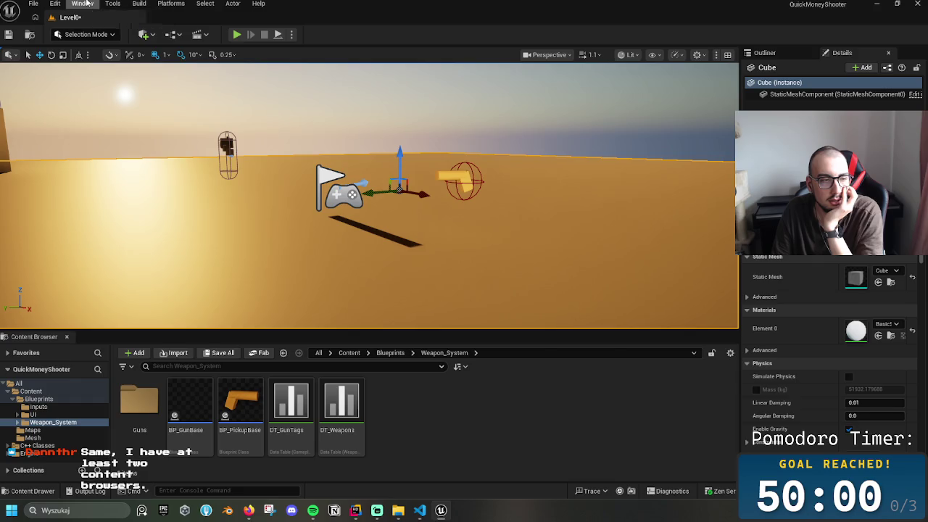
# - Check the Window menu without choosing anything, then open the BP_PickupBase blueprint
pyautogui.click(83, 4)
pyautogui.moveTo(119, 101)
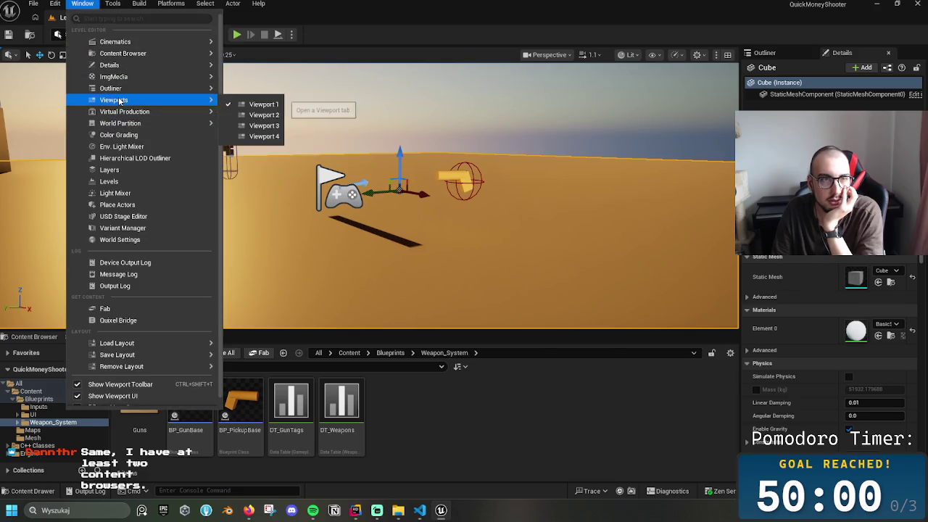
pyautogui.click(372, 275)
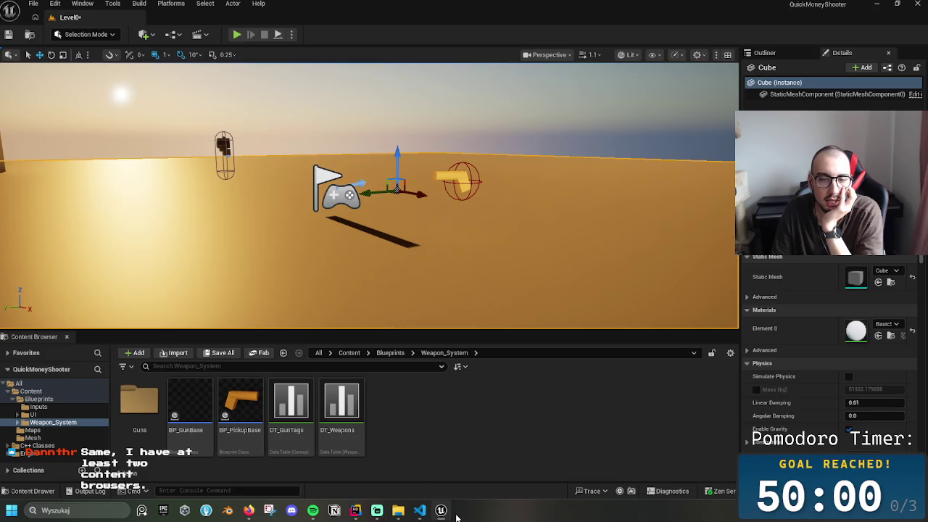
pyautogui.click(241, 402)
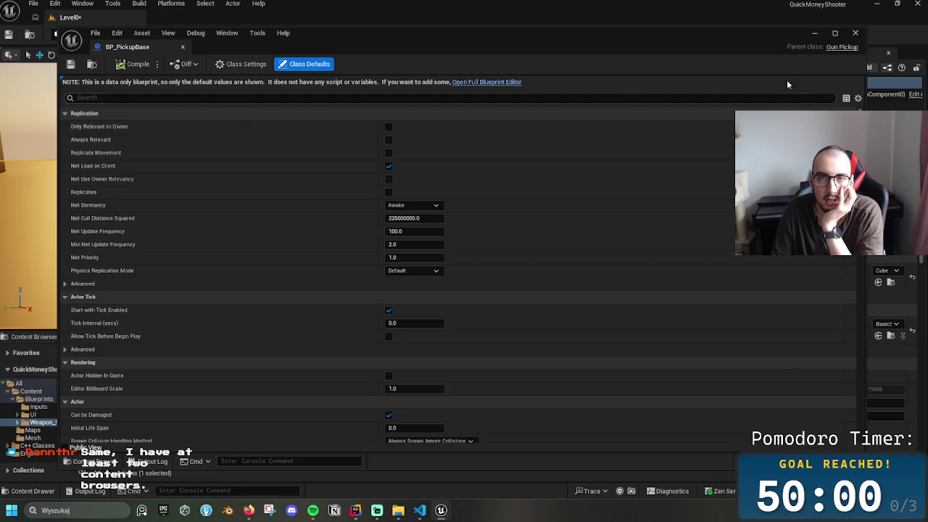
# - Maximize the BP_PickupBase window, open the full Blueprint editor, and slide out the Content Drawer
pyautogui.click(835, 33)
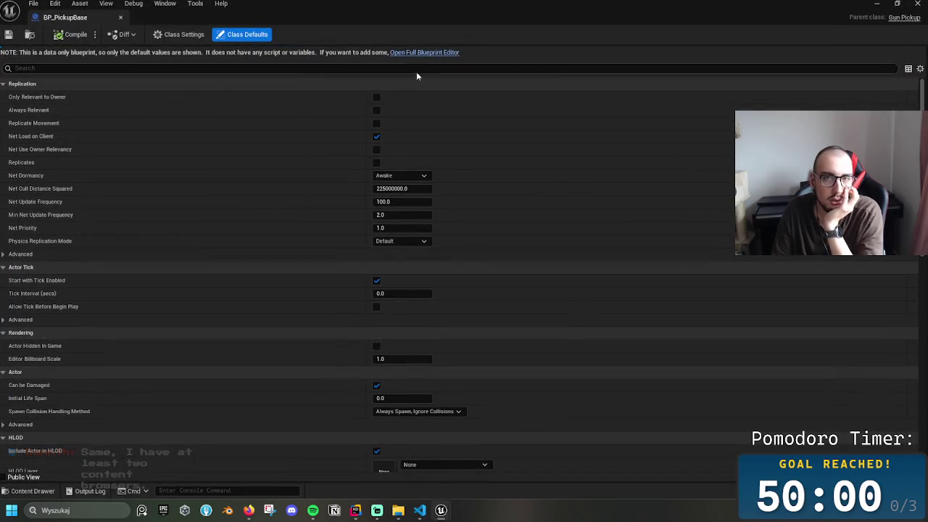
pyautogui.click(421, 52)
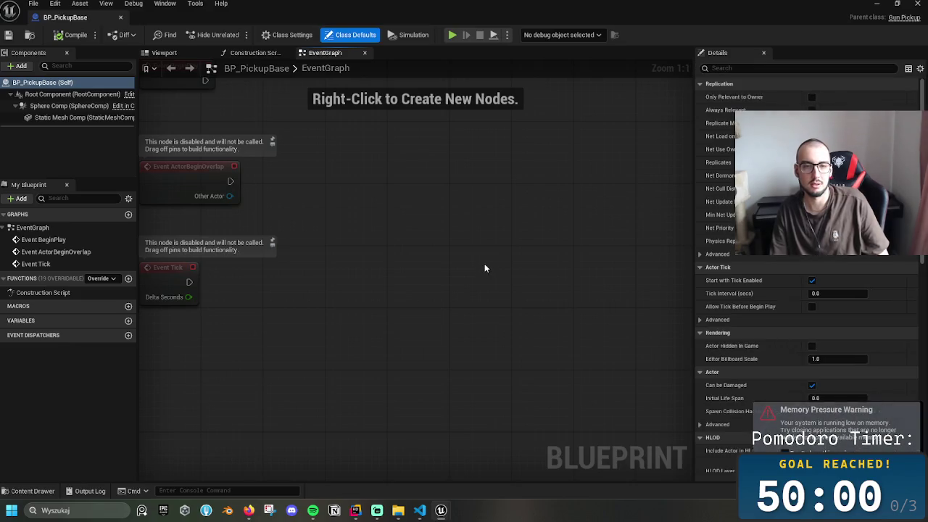
pyautogui.hotkey('ctrl', 'space')
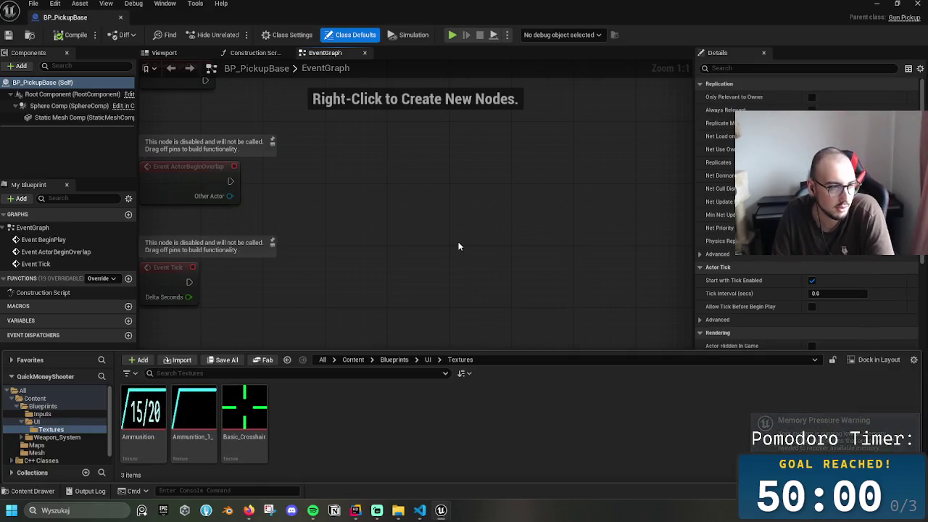
# - Toggle the Content Drawer several times with Ctrl+Space, then shrink the blueprint window
pyautogui.hotkey('ctrl', 'space')
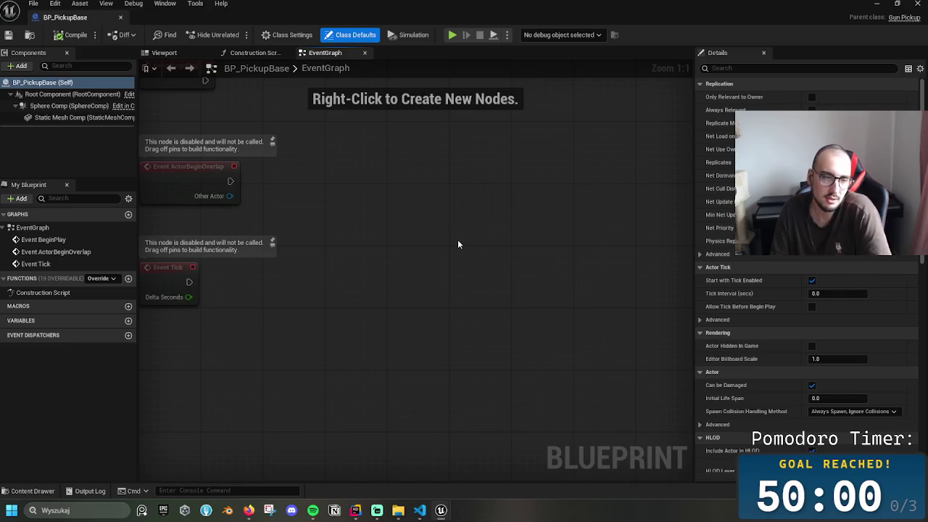
pyautogui.hotkey('ctrl', 'space')
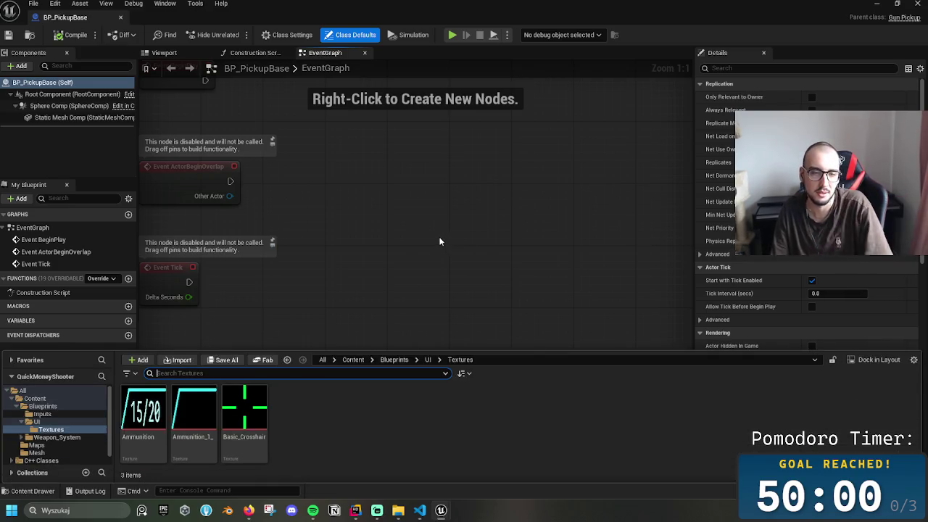
pyautogui.hotkey('ctrl', 'space')
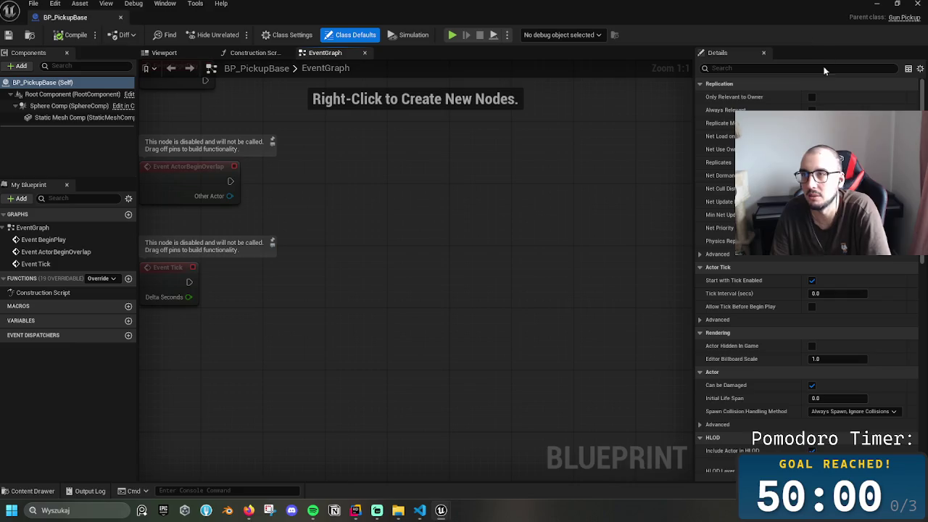
pyautogui.hotkey('ctrl', 'space')
pyautogui.hotkey('ctrl', 'space')
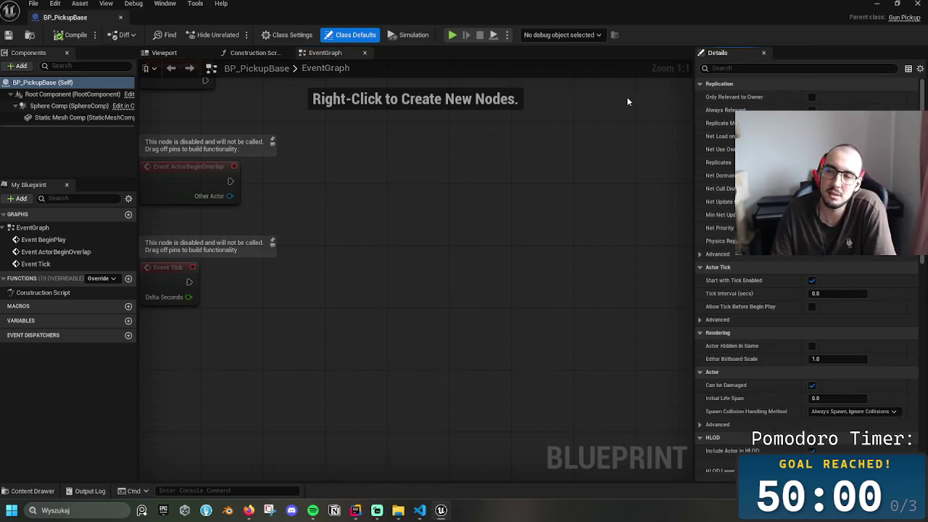
pyautogui.moveTo(850, 7)
pyautogui.mouseDown()
pyautogui.moveTo(862, 87)
pyautogui.moveTo(815, 46)
pyautogui.moveTo(0, 87)
pyautogui.moveTo(0, 109)
pyautogui.moveTo(305, 138)
pyautogui.moveTo(721, 75)
pyautogui.moveTo(793, 75)
pyautogui.moveTo(705, 65)
pyautogui.mouseUp()
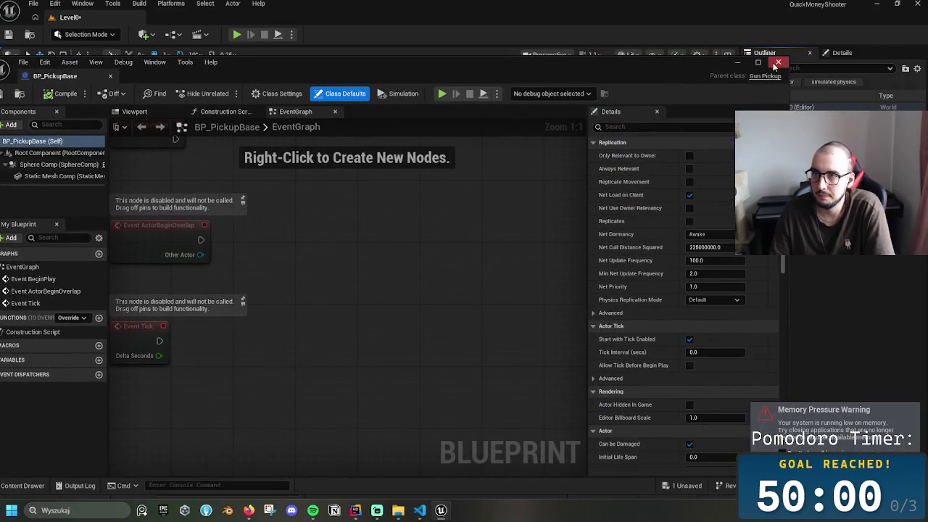
# - Close the BP_PickupBase editor and deselect the floor cube, glancing at the Details and Outliner tabs
pyautogui.click(776, 64)
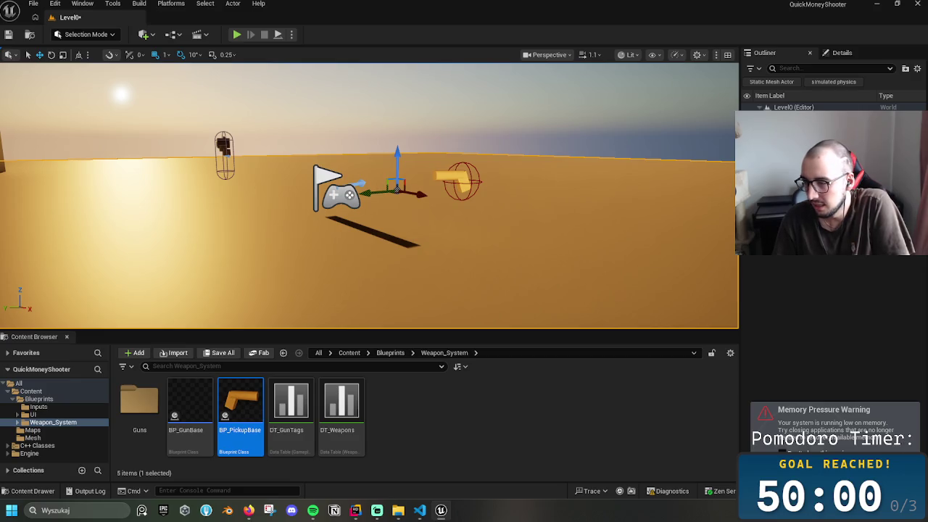
pyautogui.click(854, 287)
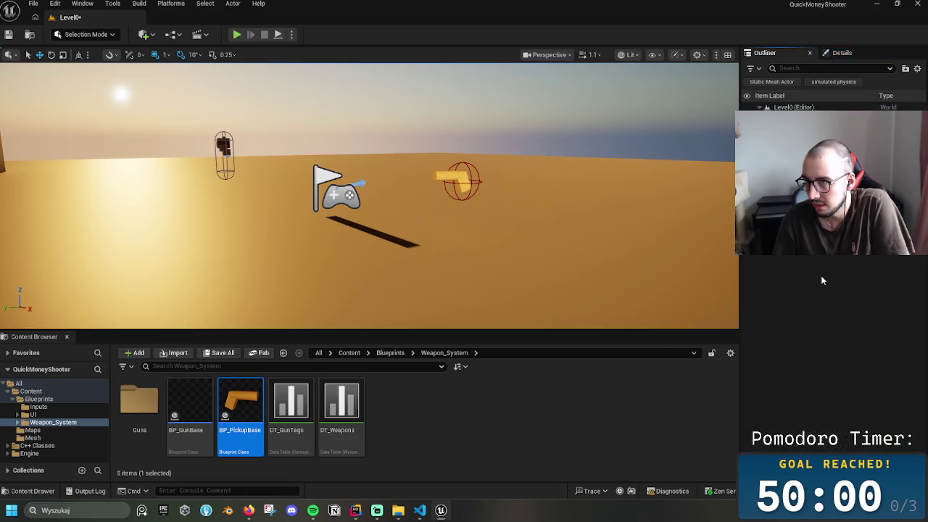
pyautogui.click(842, 52)
pyautogui.click(765, 52)
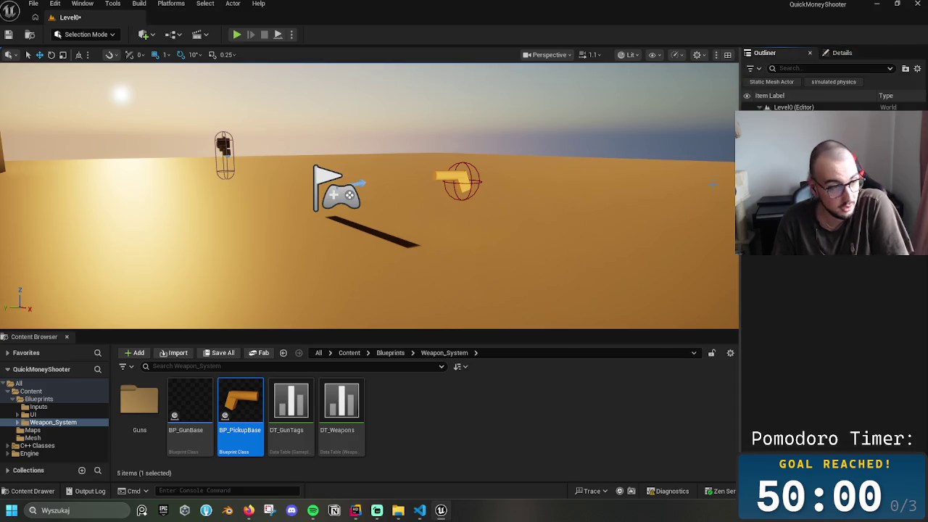
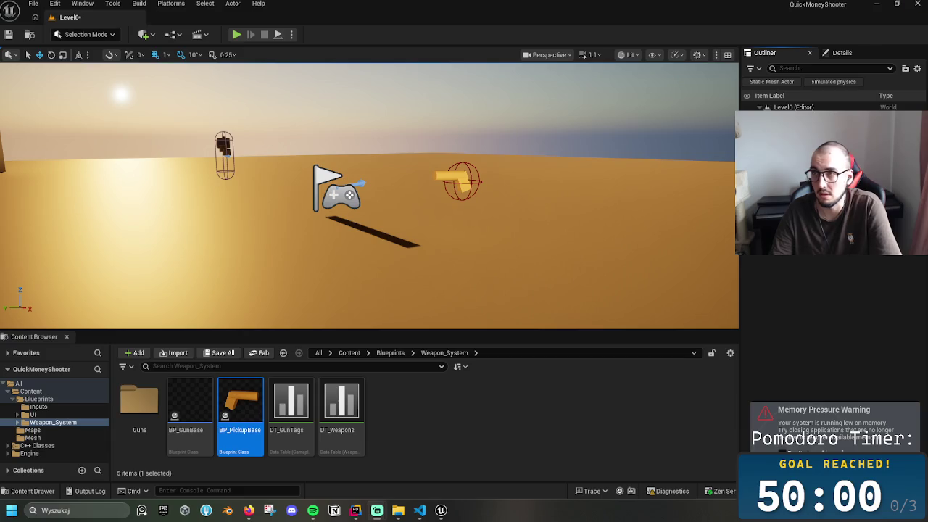
# - Quit Unreal Engine, saving the selected content before it closes
pyautogui.click(918, 4)
pyautogui.click(500, 365)
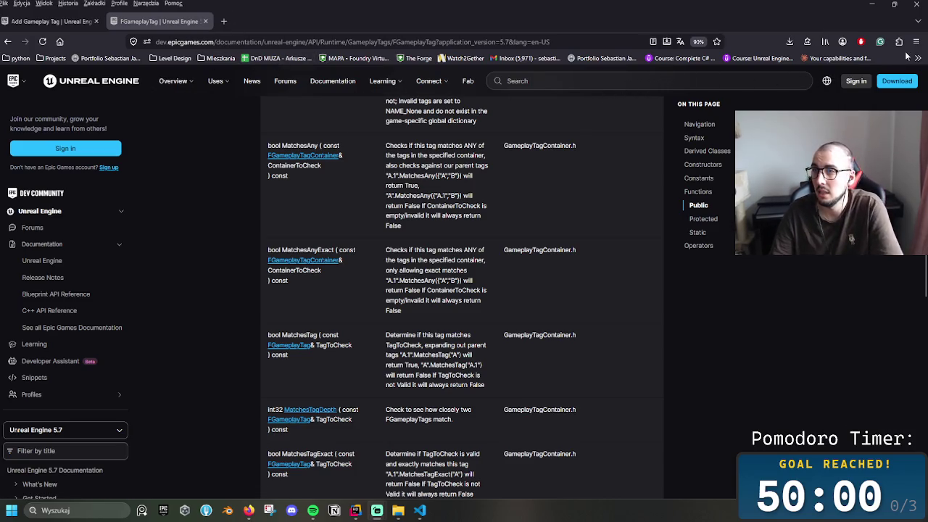
# - Load the Projects - Miro board from the Projects bookmarks folder and close the Add Gameplay Tag tab
pyautogui.click(52, 59)
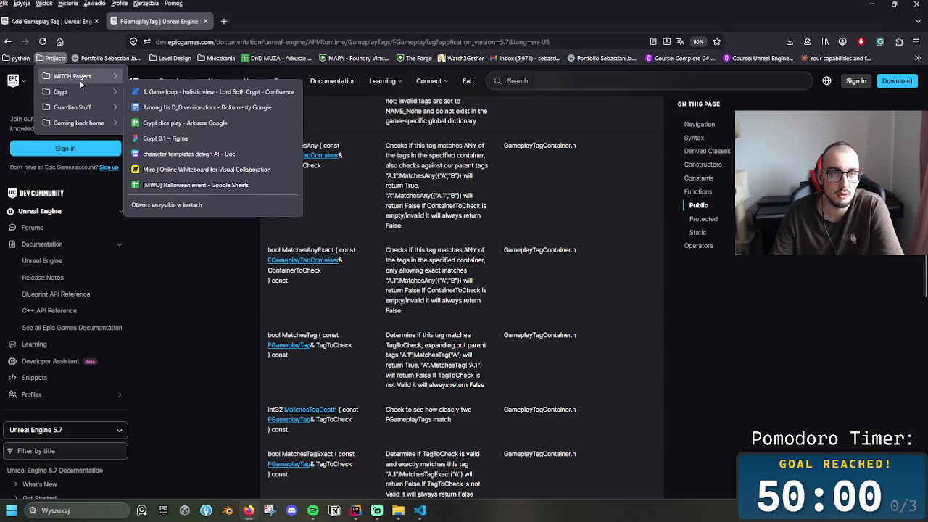
pyautogui.moveTo(92, 123)
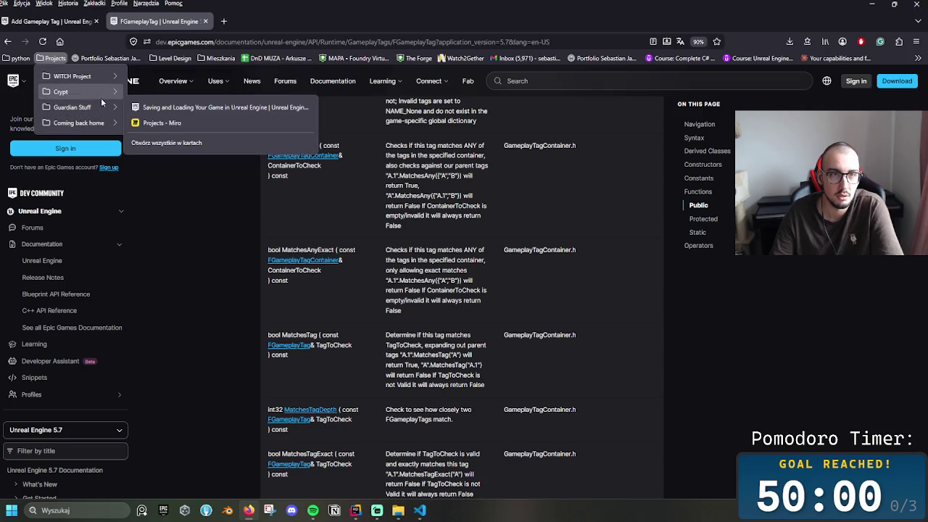
pyautogui.moveTo(101, 93)
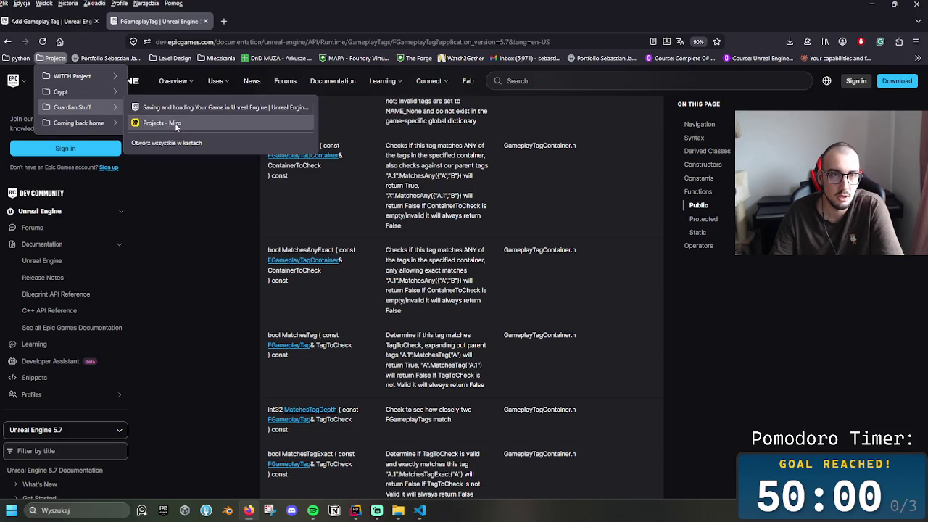
pyautogui.click(162, 123)
pyautogui.click(95, 21)
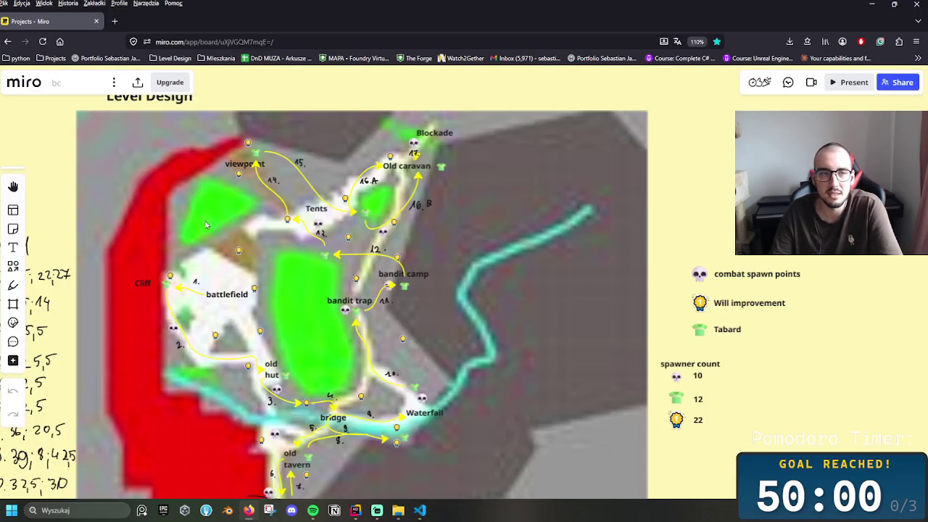
# - Go back to the Miro boards dashboard and open the Game Analysis board
pyautogui.scroll(-3, 130, 154)
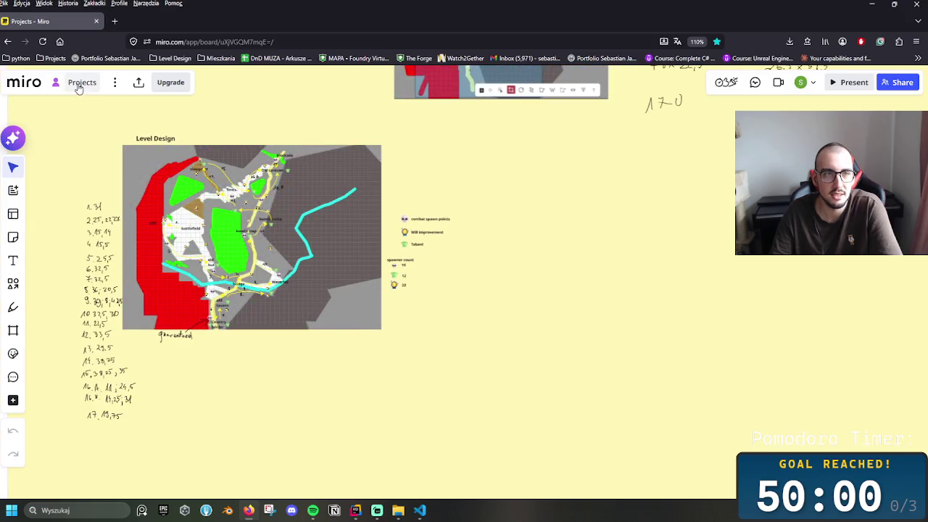
pyautogui.click(36, 86)
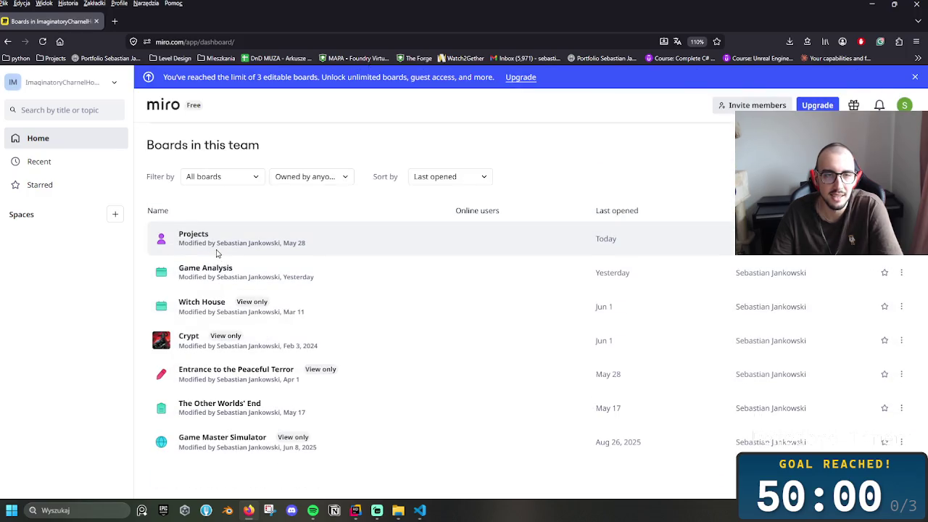
pyautogui.click(201, 277)
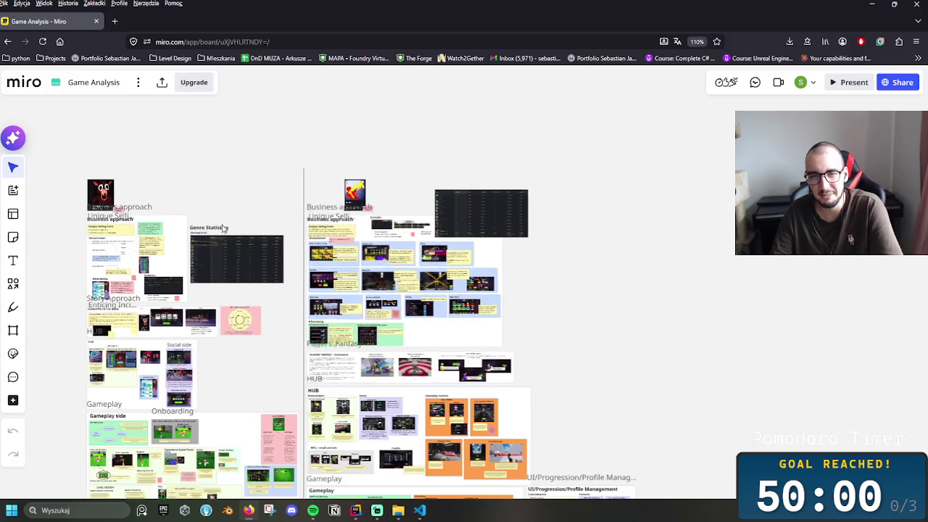
# - Scroll around the Game Analysis board to bring the 99 Nights in the Forest header into view
pyautogui.scroll(-5, 312, 250)
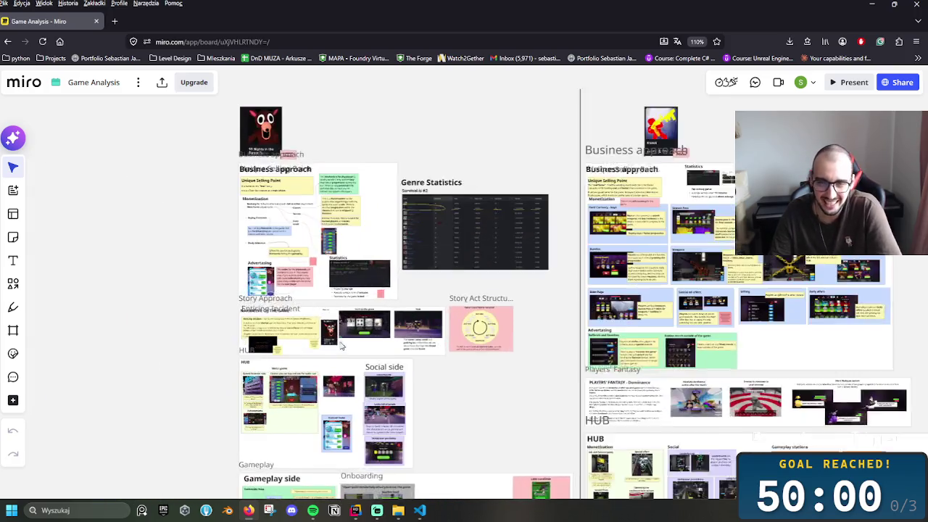
pyautogui.scroll(-10, 363, 234)
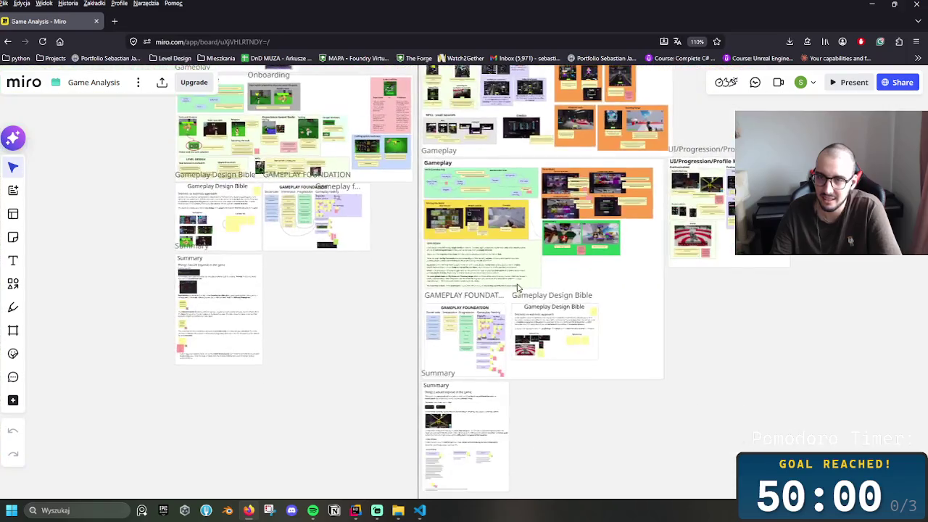
pyautogui.scroll(10, 535, 405)
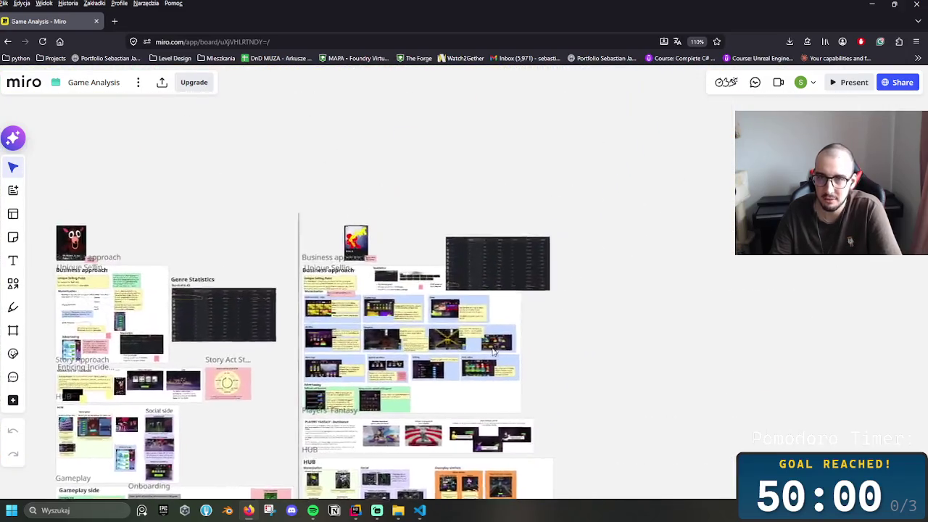
pyautogui.scroll(-5, 326, 382)
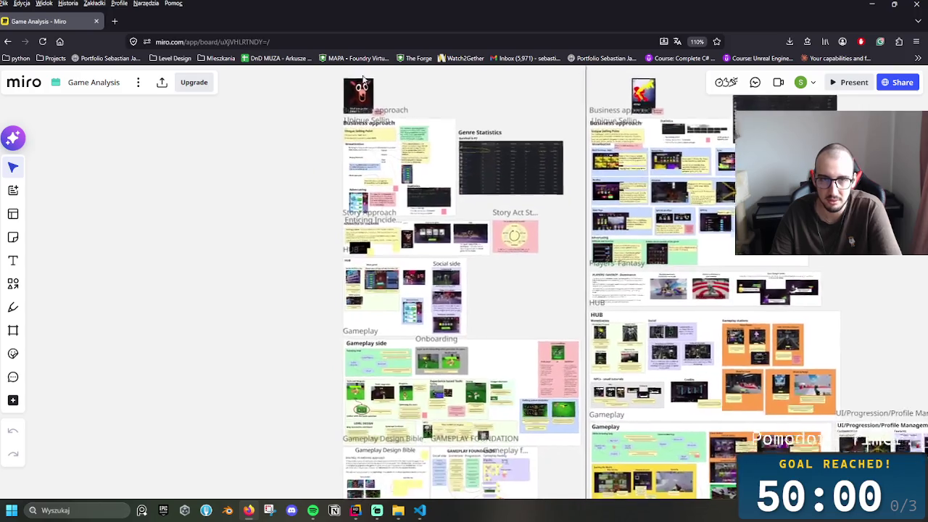
pyautogui.scroll(8, 397, 267)
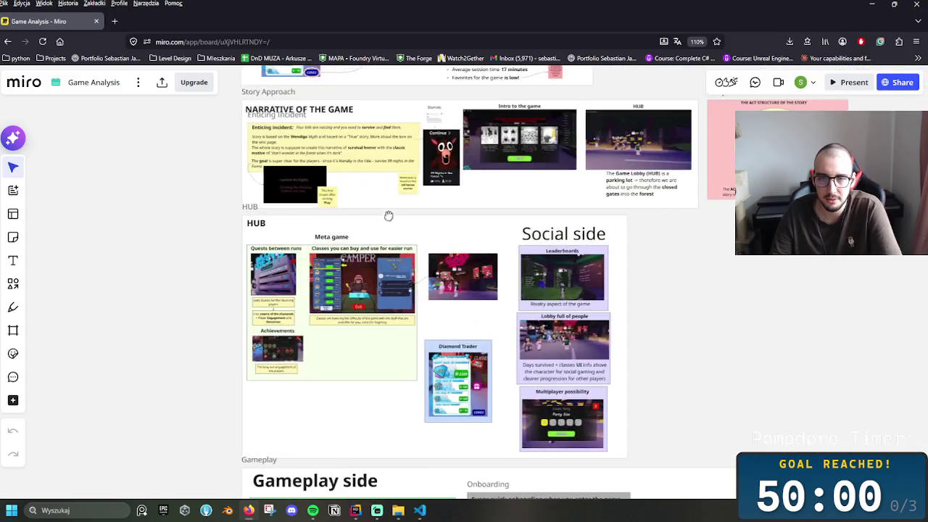
pyautogui.scroll(-3, 327, 361)
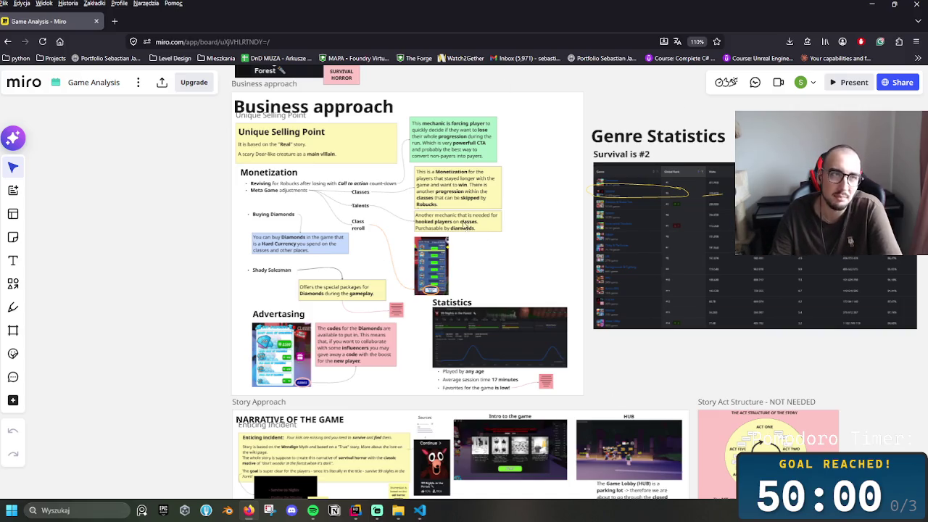
pyautogui.moveTo(418, 223); pyautogui.dragTo(354, 319)
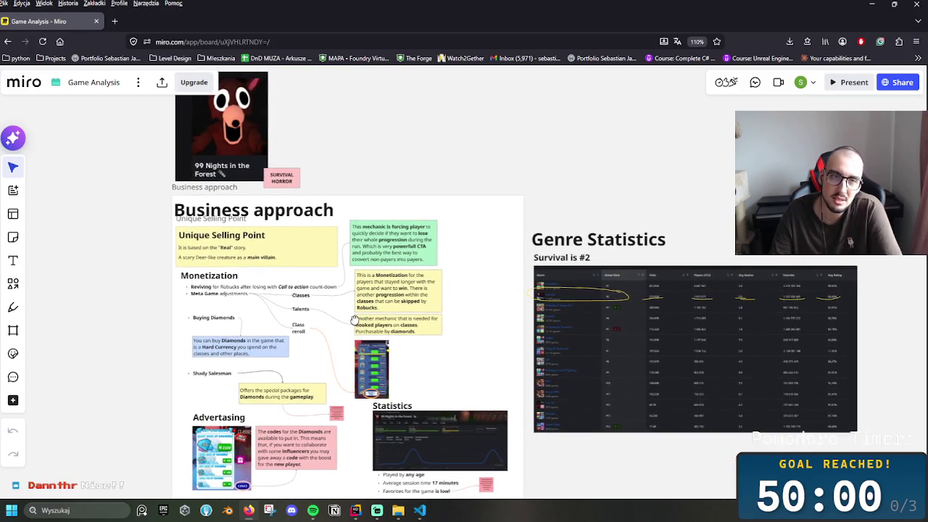
# - Pan right until Genre Statistics sits at left and the Rivals Business approach section at right
pyautogui.scroll(3, 247, 305)
pyautogui.scroll(2, 247, 305)
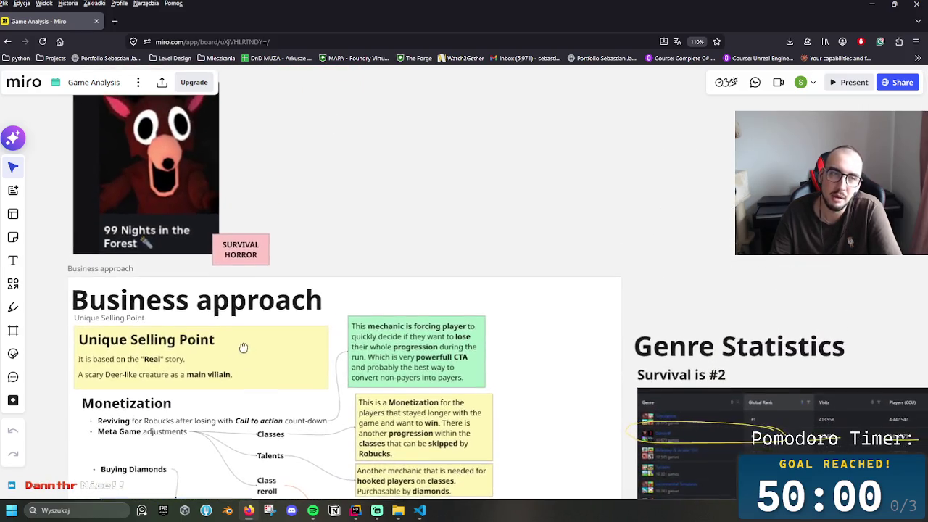
pyautogui.scroll(-5, 250, 347)
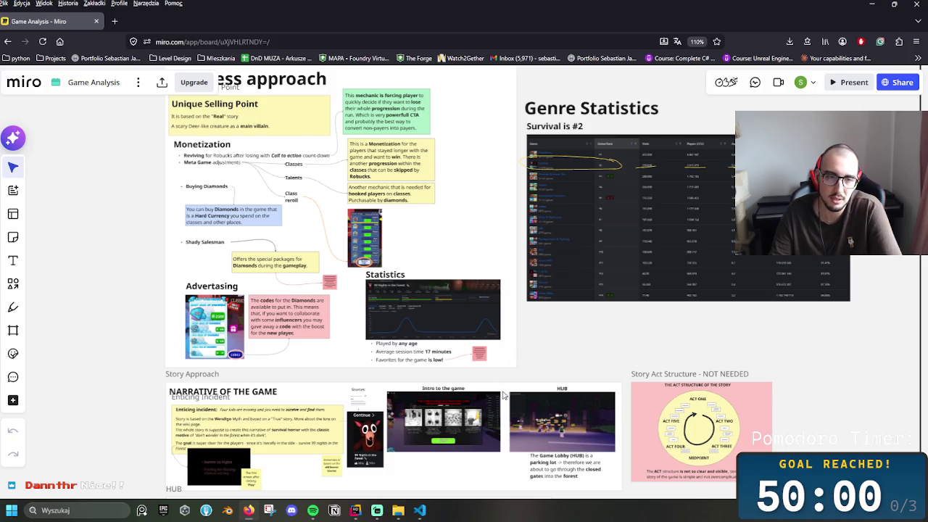
pyautogui.scroll(-3, 392, 290)
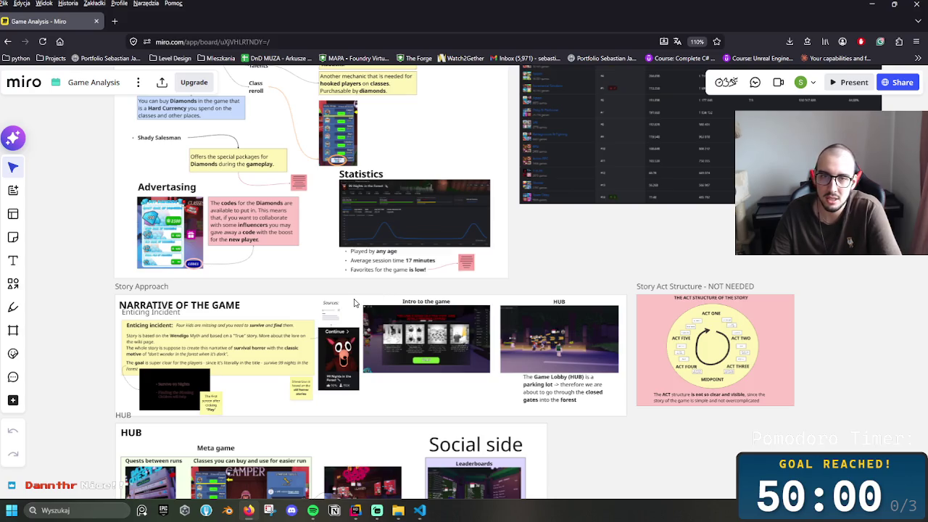
pyautogui.scroll(-5, 355, 302)
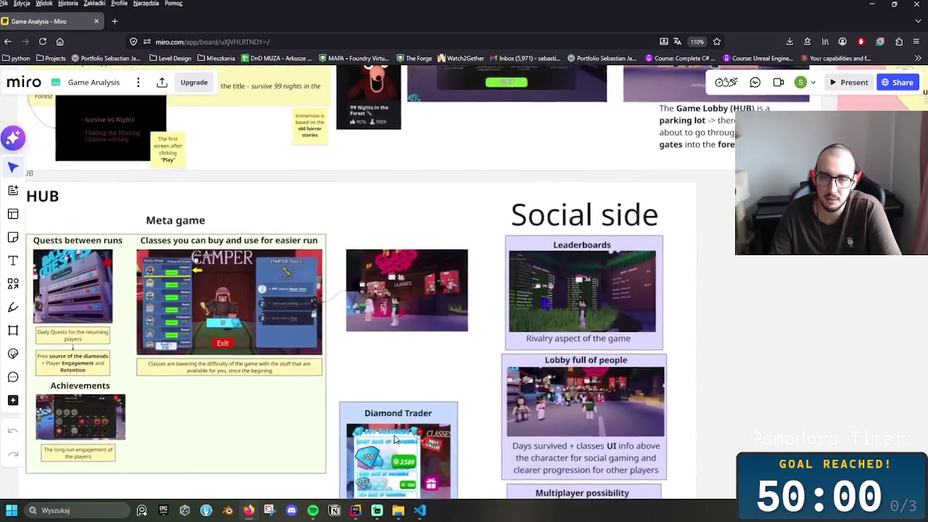
pyautogui.scroll(-5, 395, 442)
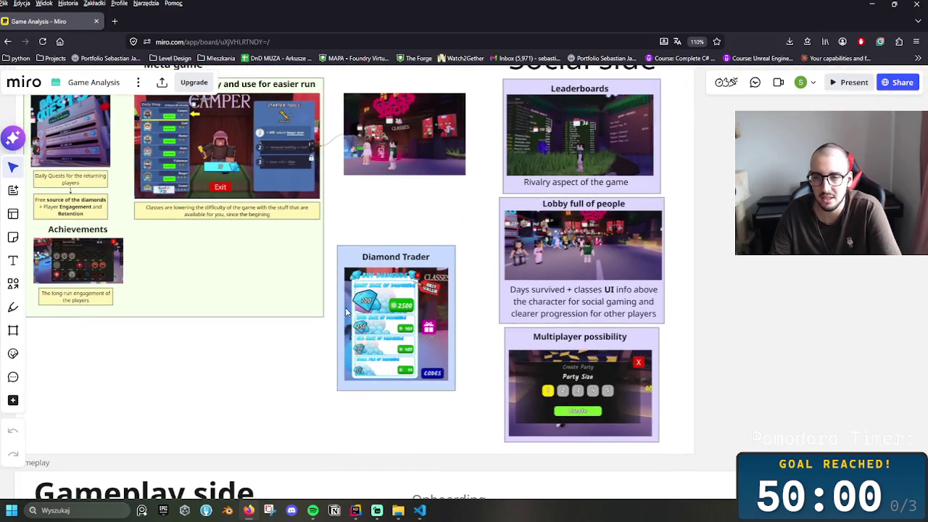
pyautogui.scroll(-8, 336, 302)
pyautogui.scroll(3, 375, 306)
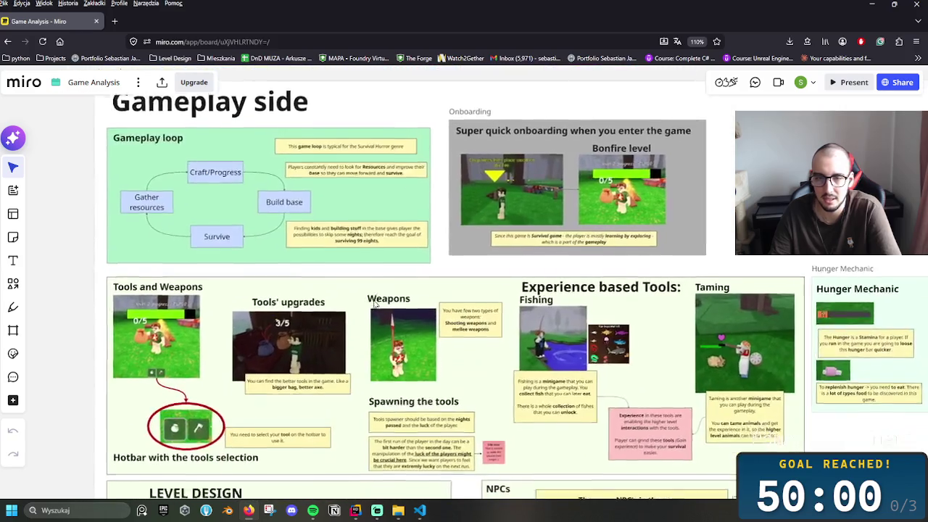
pyautogui.scroll(-5, 469, 317)
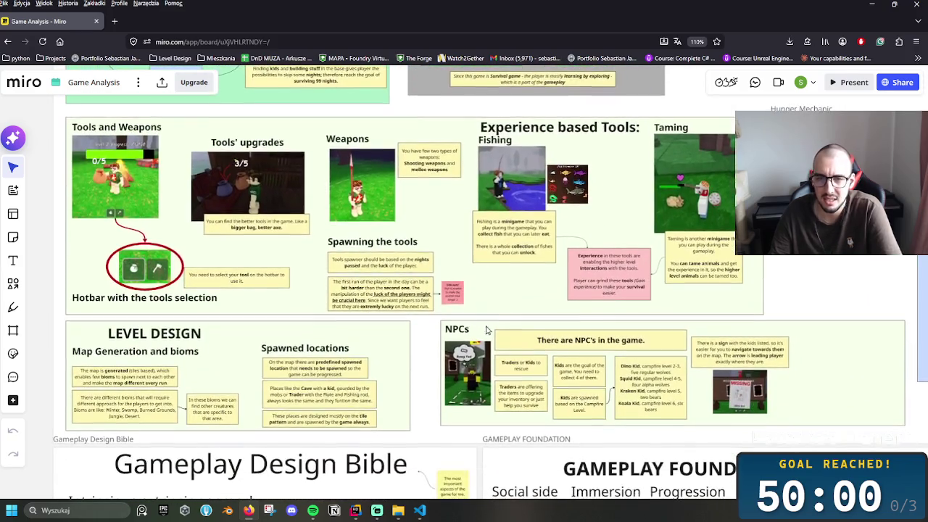
pyautogui.scroll(2, 479, 272)
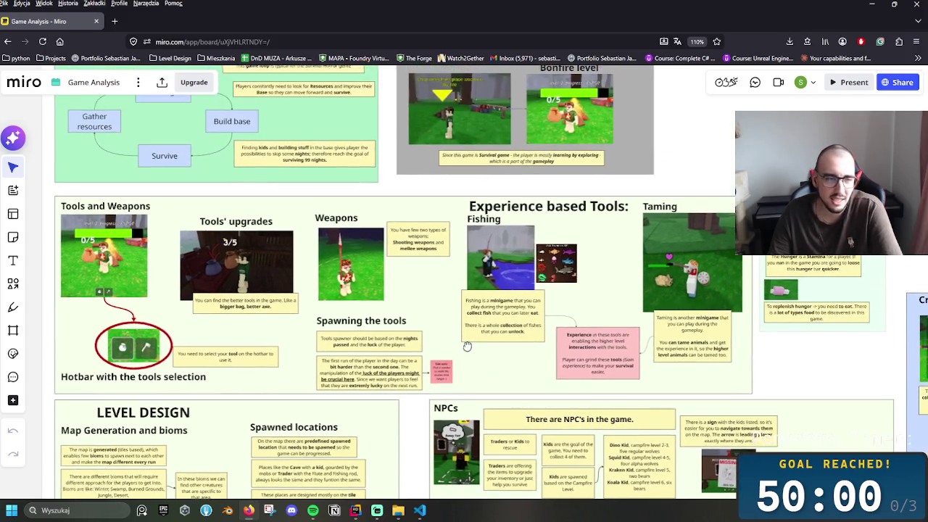
pyautogui.scroll(-3, 435, 298)
pyautogui.scroll(-3, 432, 299)
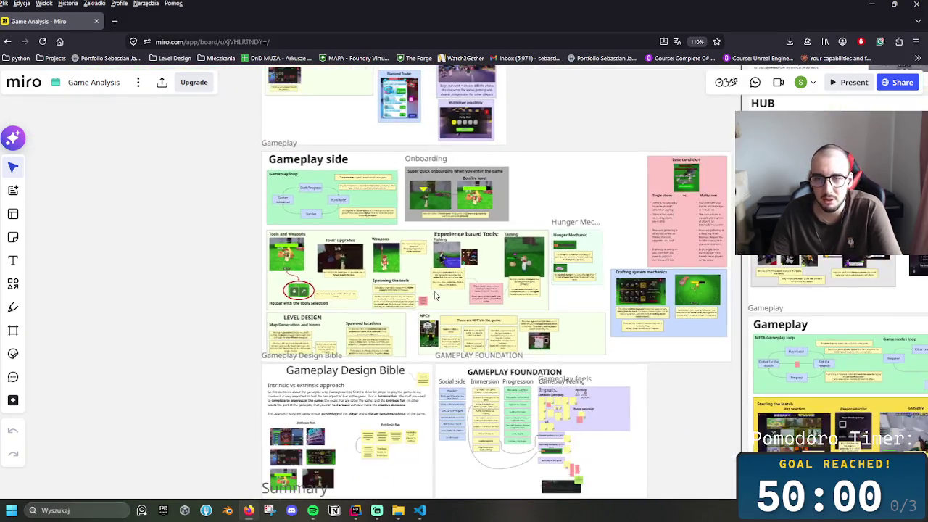
pyautogui.scroll(5, 464, 312)
pyautogui.scroll(3, 478, 377)
pyautogui.scroll(5, 513, 453)
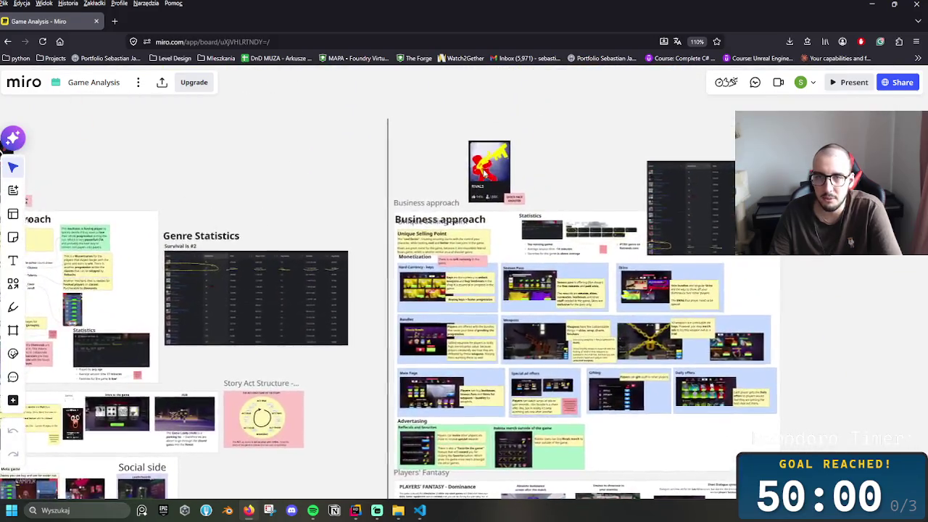
pyautogui.hscroll(5, 678, 355)
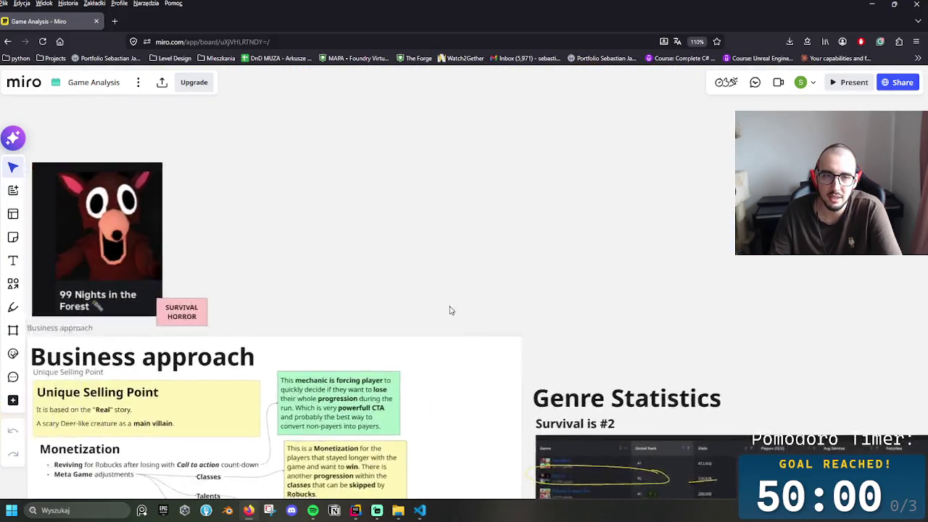
pyautogui.hscroll(-3, 460, 306)
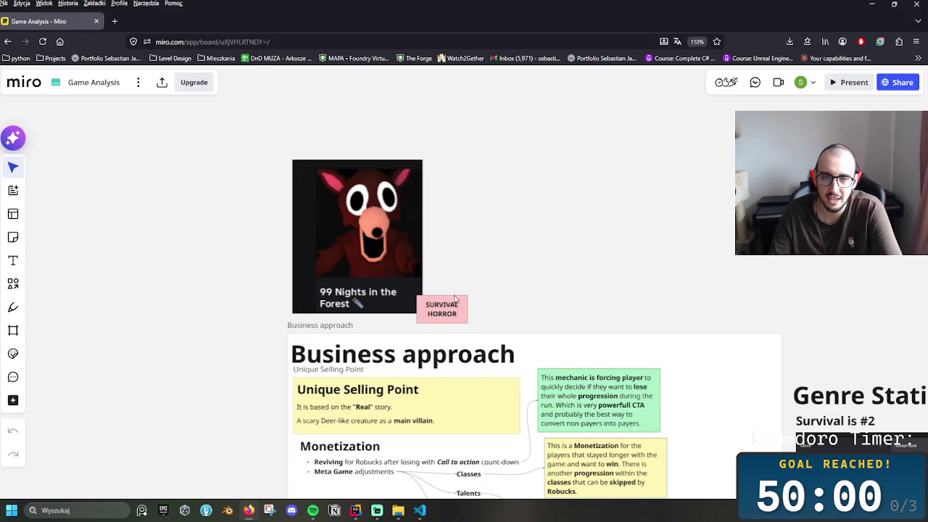
pyautogui.hscroll(5, 533, 276)
pyautogui.scroll(-2, 613, 273)
pyautogui.hscroll(5, 528, 270)
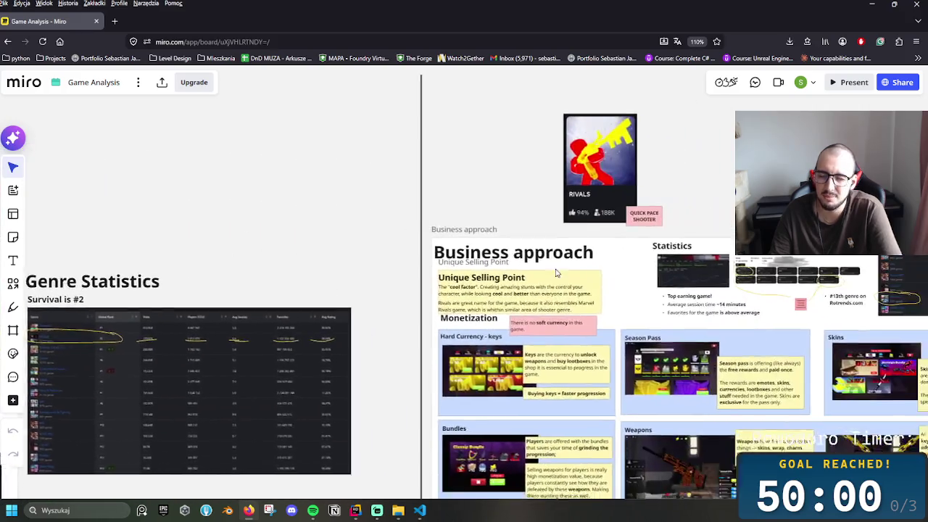
# - Zoom in on the Rivals monetization cards, then zoom out to show the full Business approach section
pyautogui.hscroll(5, 528, 270)
pyautogui.scroll(3, 276, 228)
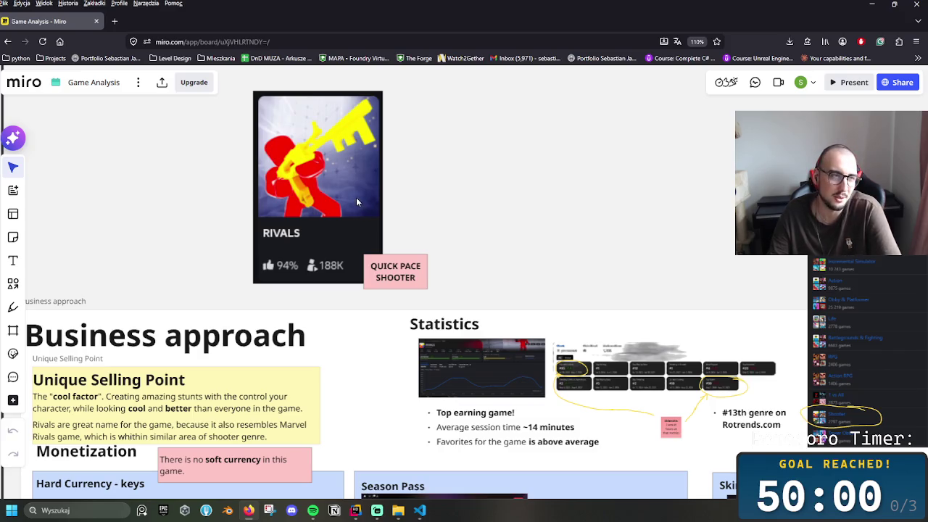
pyautogui.scroll(-2, 380, 309)
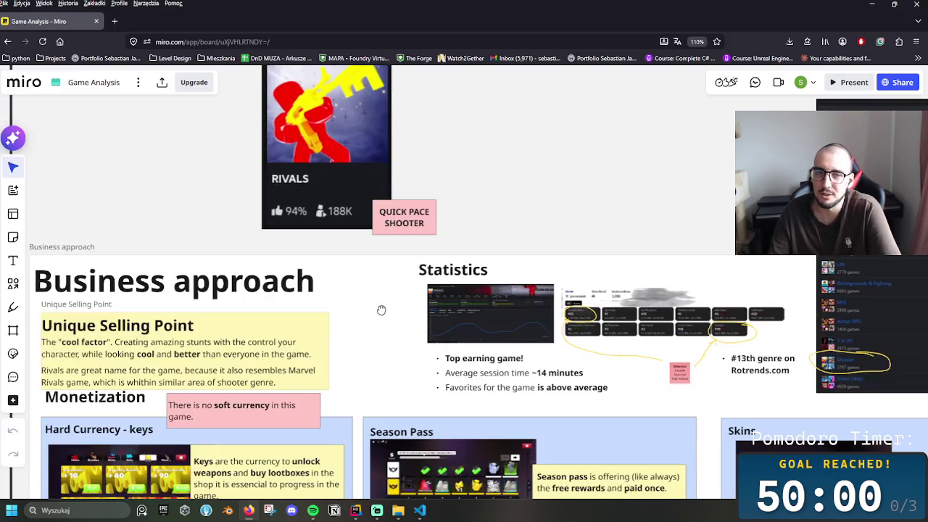
pyautogui.scroll(-2, 372, 314)
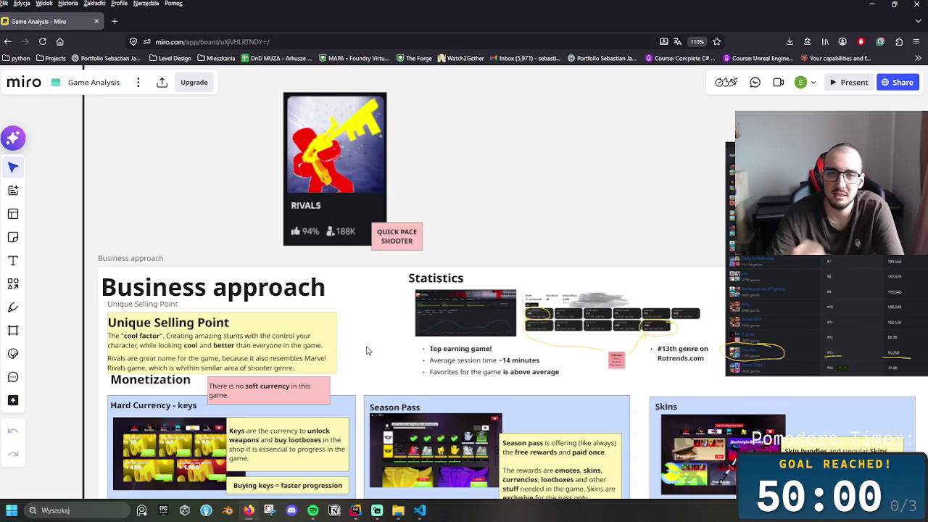
pyautogui.scroll(-5, 401, 283)
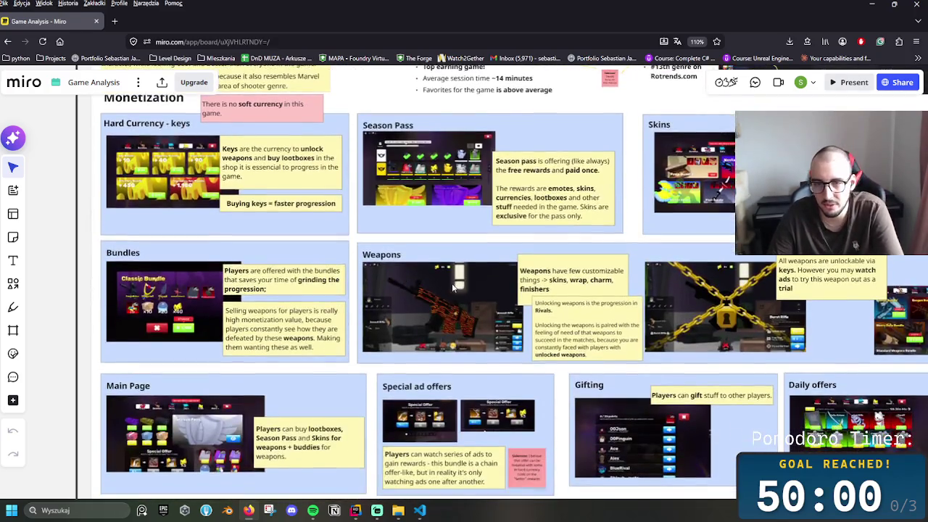
pyautogui.scroll(-2, 451, 283)
pyautogui.scroll(-3, 604, 327)
pyautogui.hscroll(2, 273, 243)
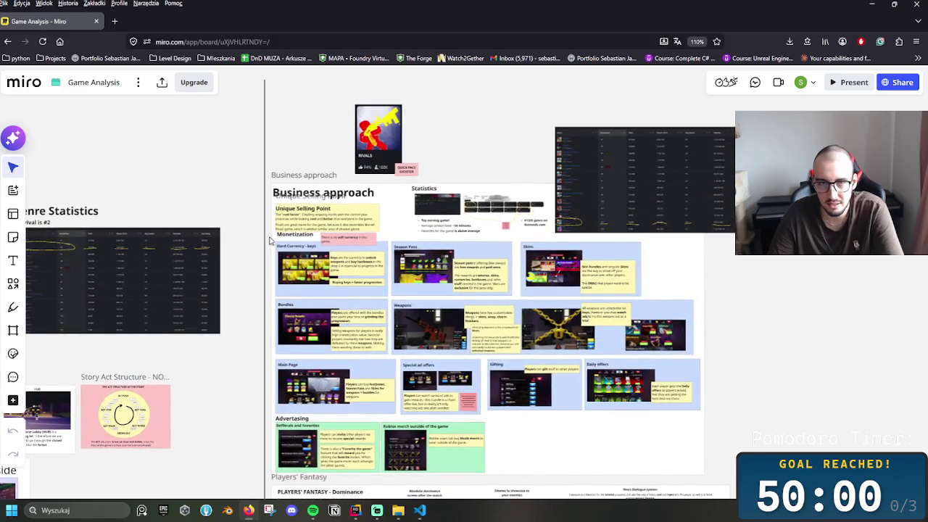
# - Undo an accidental move of the Rivals Business approach frame with Ctrl+Z
pyautogui.moveTo(276, 238)
pyautogui.mouseDown()
pyautogui.moveTo(483, 356)
pyautogui.moveTo(329, 270)
pyautogui.mouseUp()
pyautogui.hotkey('ctrl', 'z')
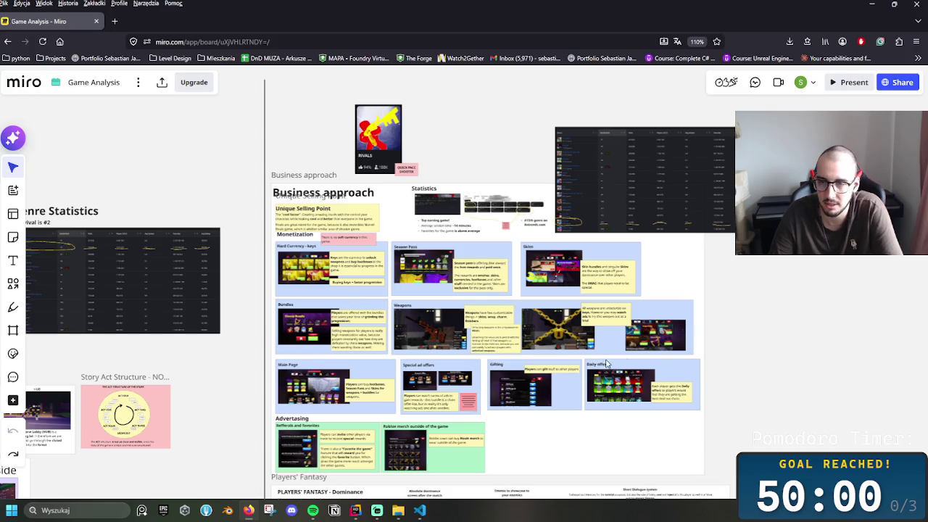
pyautogui.hscroll(-7, 390, 370)
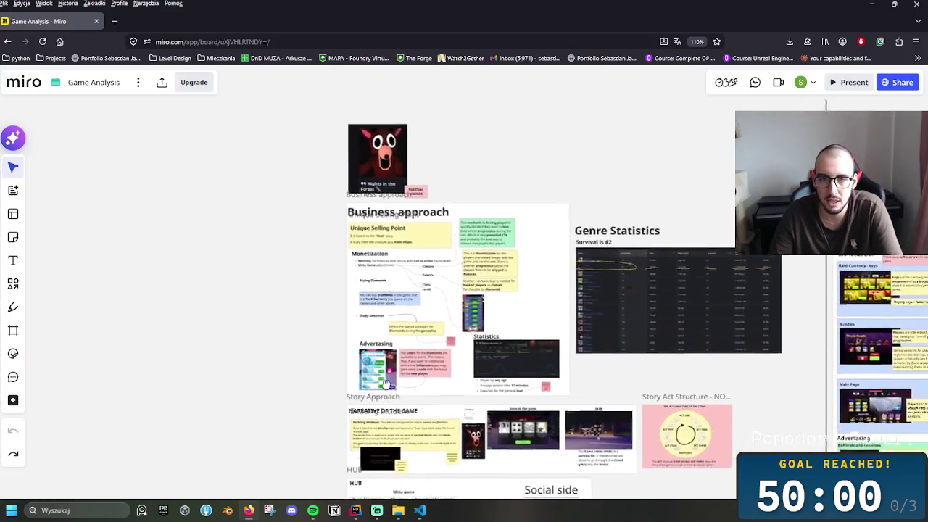
pyautogui.scroll(3, 375, 401)
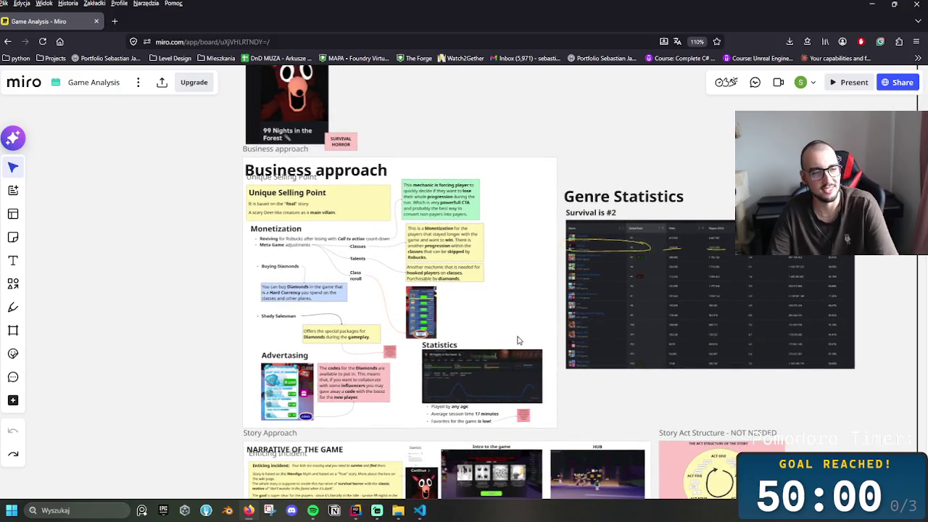
# - Pan across both boards down to Rivals' Advertising, Players' Fantasy 'Dominance' and HUB sections
pyautogui.moveTo(516, 337); pyautogui.dragTo(440, 369)
pyautogui.scroll(-3, 516, 380)
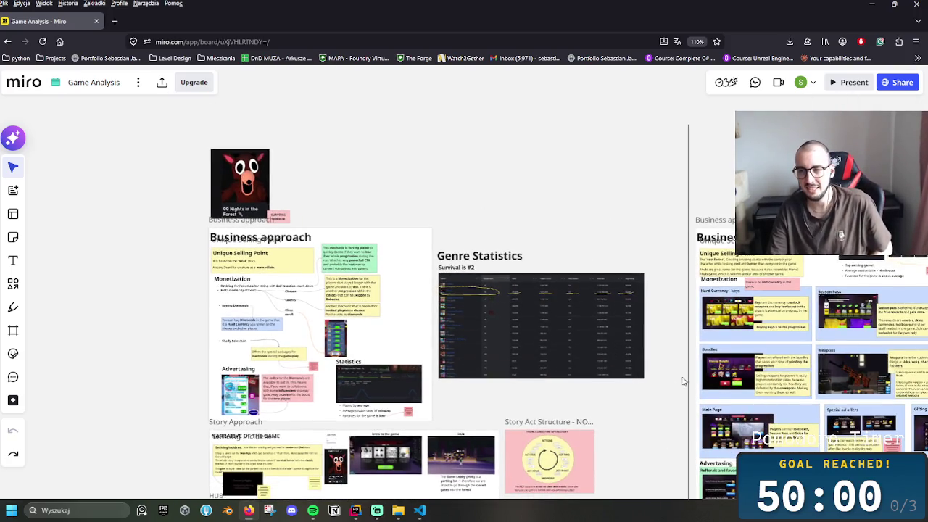
pyautogui.hscroll(3, 671, 382)
pyautogui.hscroll(-2, 385, 317)
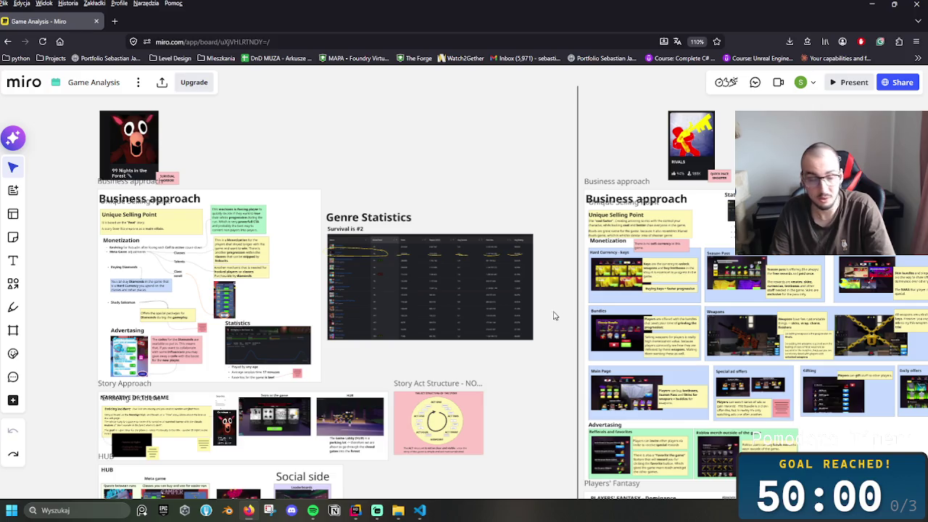
pyautogui.moveTo(540, 316)
pyautogui.mouseDown()
pyautogui.moveTo(406, 269)
pyautogui.moveTo(421, 234)
pyautogui.moveTo(370, 260)
pyautogui.mouseUp()
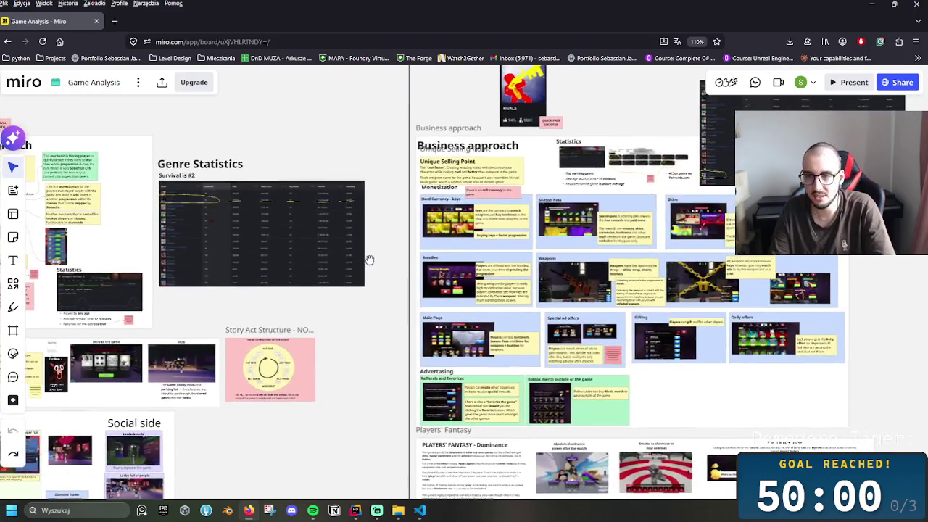
pyautogui.scroll(-10, 595, 323)
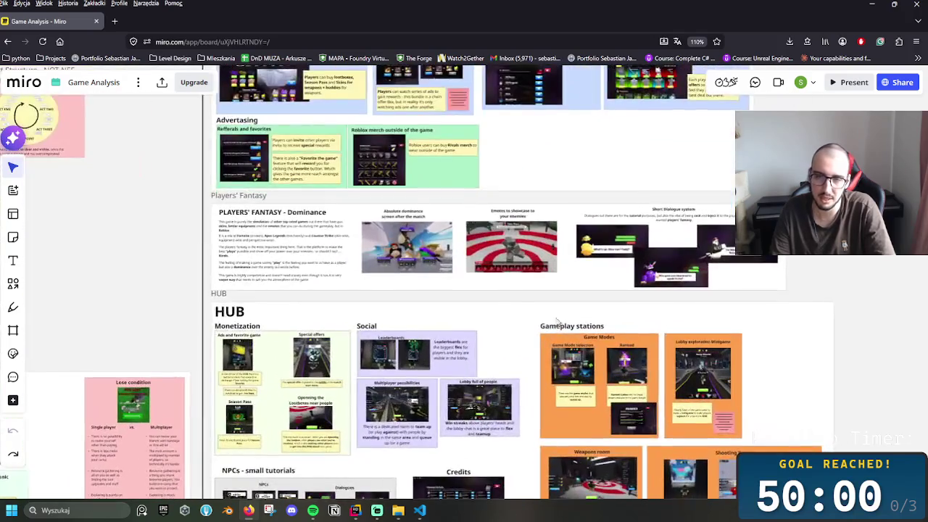
# - Pan through the Rivals HUB section down to the Gameplay frame with loops, match start and Game Modes
pyautogui.scroll(5, 573, 324)
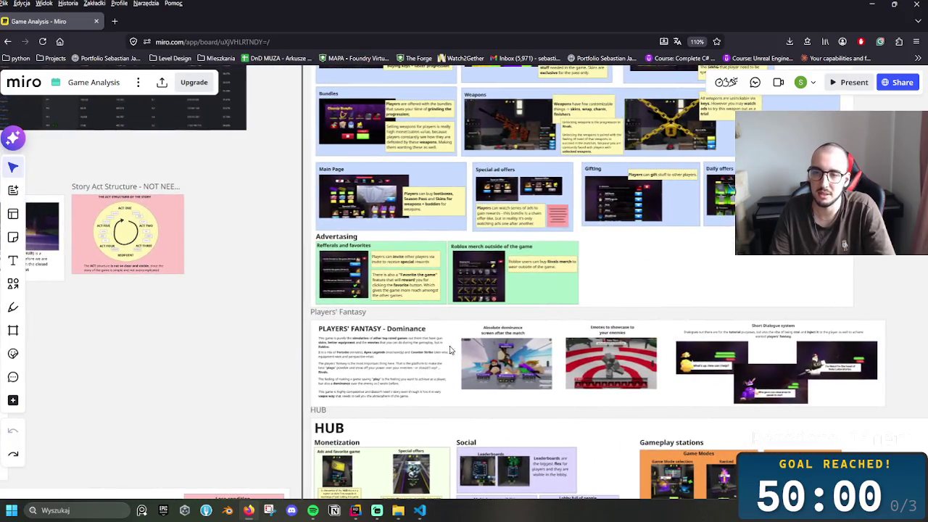
pyautogui.scroll(-6, 451, 276)
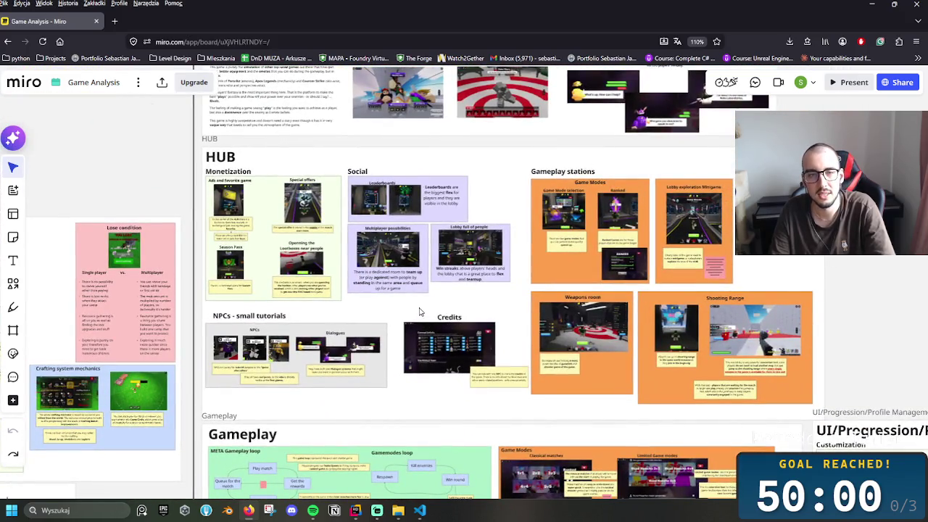
pyautogui.moveTo(419, 311); pyautogui.dragTo(430, 335)
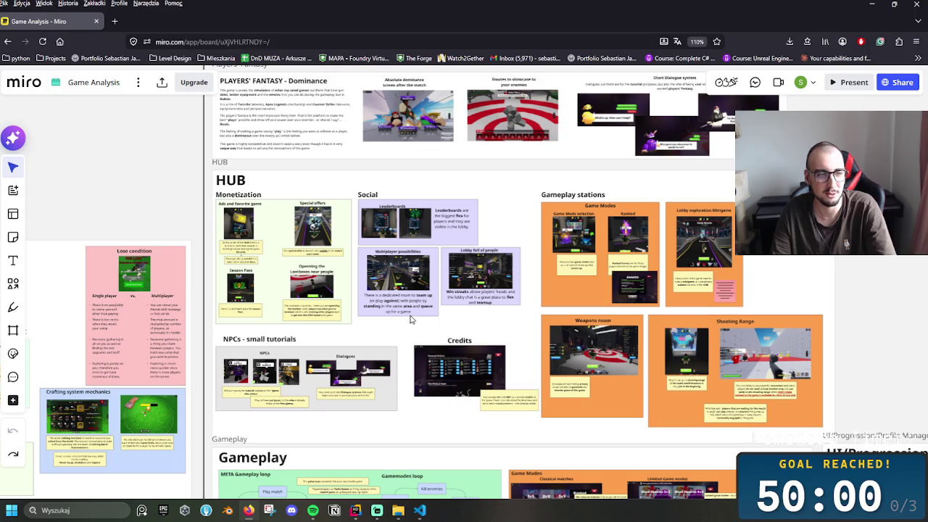
pyautogui.moveTo(520, 346); pyautogui.dragTo(518, 380)
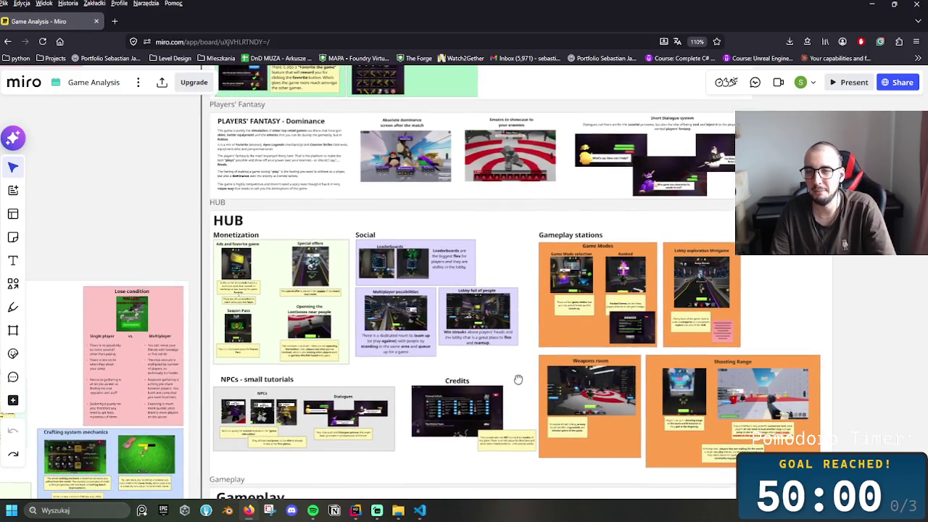
pyautogui.scroll(2, 374, 386)
pyautogui.scroll(-5, 375, 386)
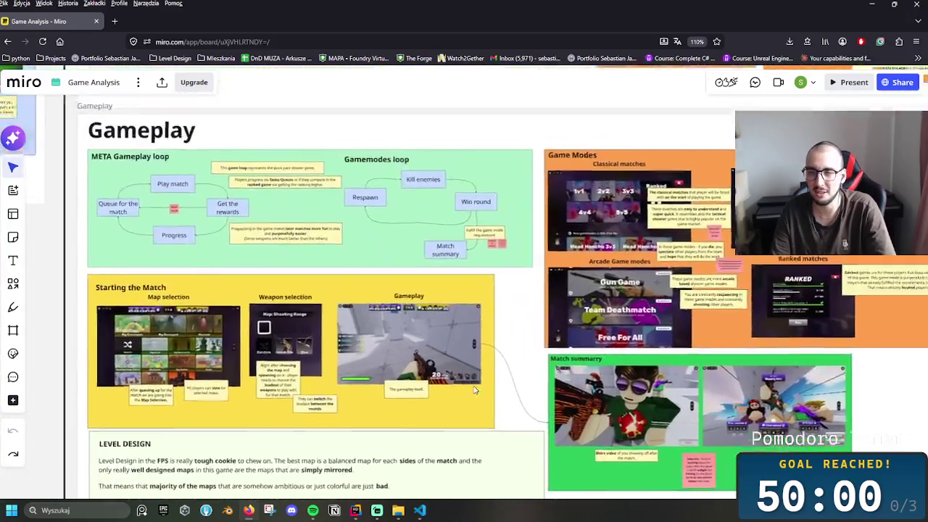
# - Zoom out to show both game analyses side by side, from Business approach to Gameplay
pyautogui.scroll(-3, 501, 430)
pyautogui.scroll(-3, 493, 377)
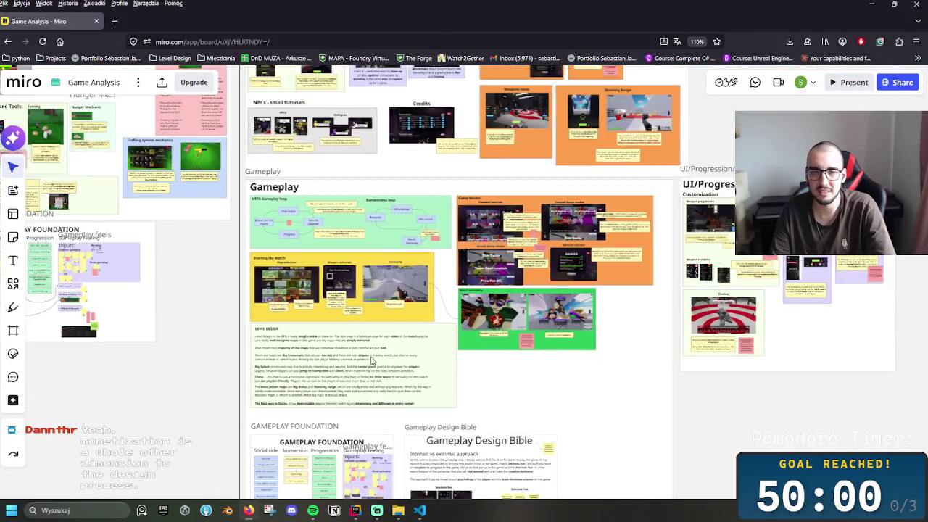
pyautogui.scroll(3, 564, 383)
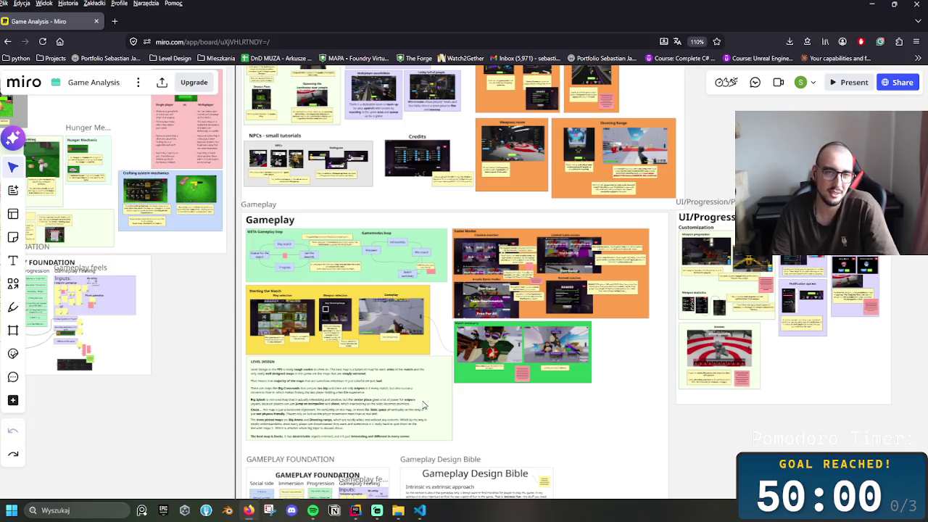
pyautogui.hscroll(-10, 425, 406)
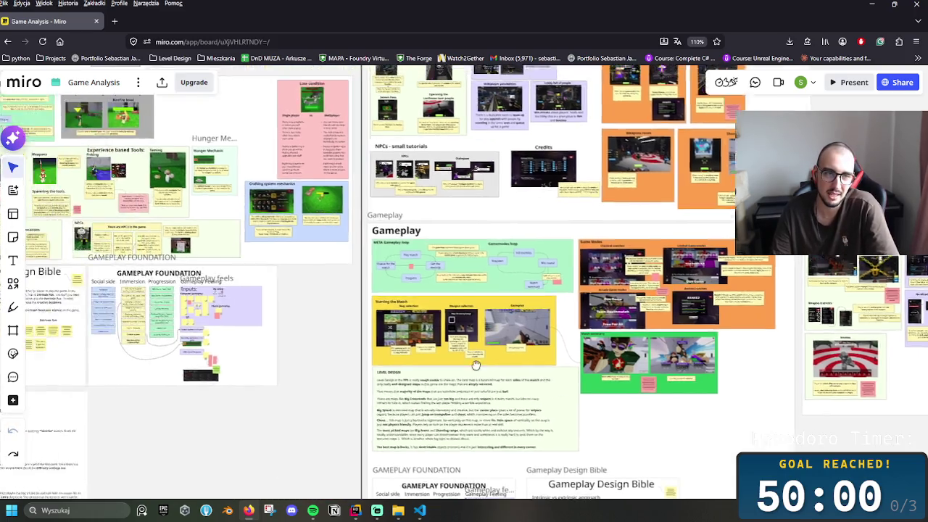
pyautogui.scroll(2, 617, 385)
pyautogui.scroll(-2, 627, 453)
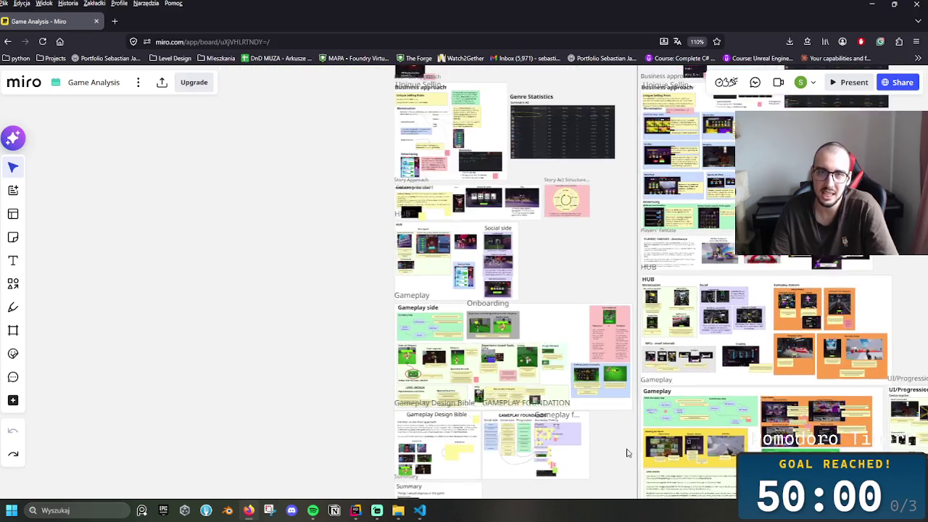
# - Zoom out further so both complete game-analysis boards fit in one view
pyautogui.hscroll(3, 627, 450)
pyautogui.scroll(1, 431, 423)
pyautogui.scroll(-3, 430, 422)
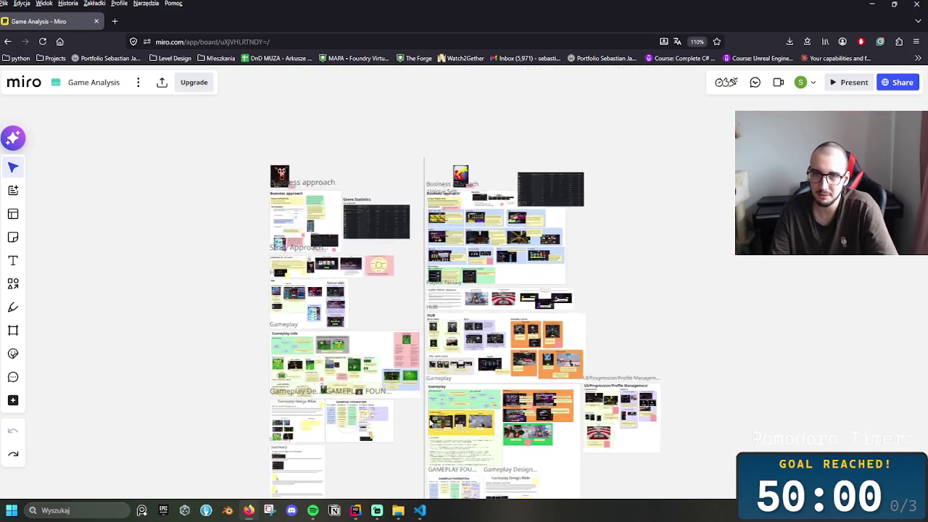
pyautogui.scroll(2, 430, 423)
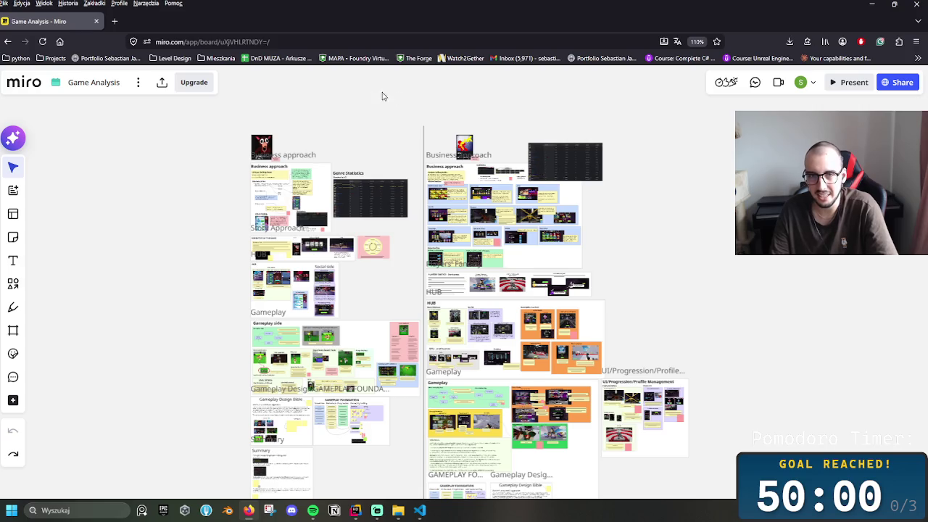
# - Box-select the Rivals statistics image and the 99 Nights cover image at the top, then deselect
pyautogui.moveTo(282, 100); pyautogui.dragTo(348, 125)
pyautogui.moveTo(447, 105); pyautogui.dragTo(479, 128)
pyautogui.moveTo(253, 94); pyautogui.dragTo(318, 127)
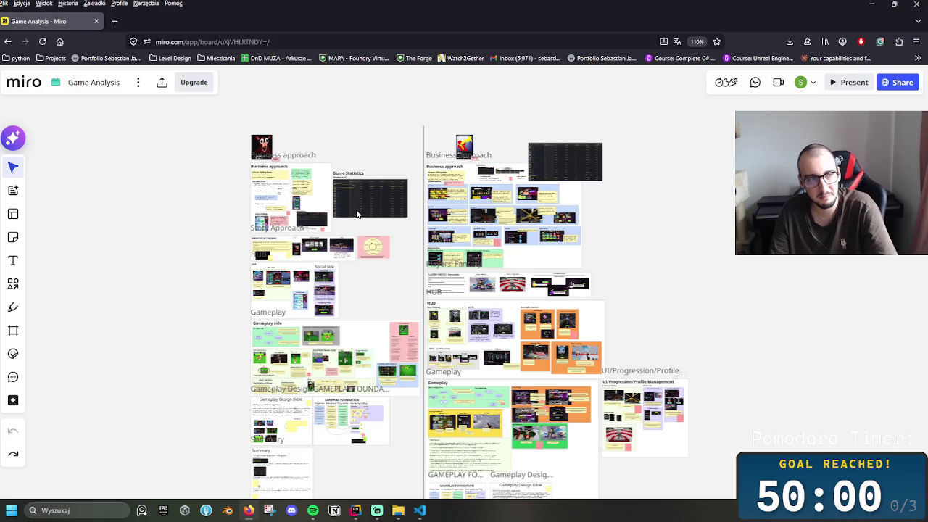
pyautogui.moveTo(459, 107); pyautogui.dragTo(512, 145)
pyautogui.click(447, 118)
pyautogui.moveTo(443, 107); pyautogui.dragTo(496, 158)
pyautogui.moveTo(238, 106); pyautogui.dragTo(293, 151)
pyautogui.click(388, 287)
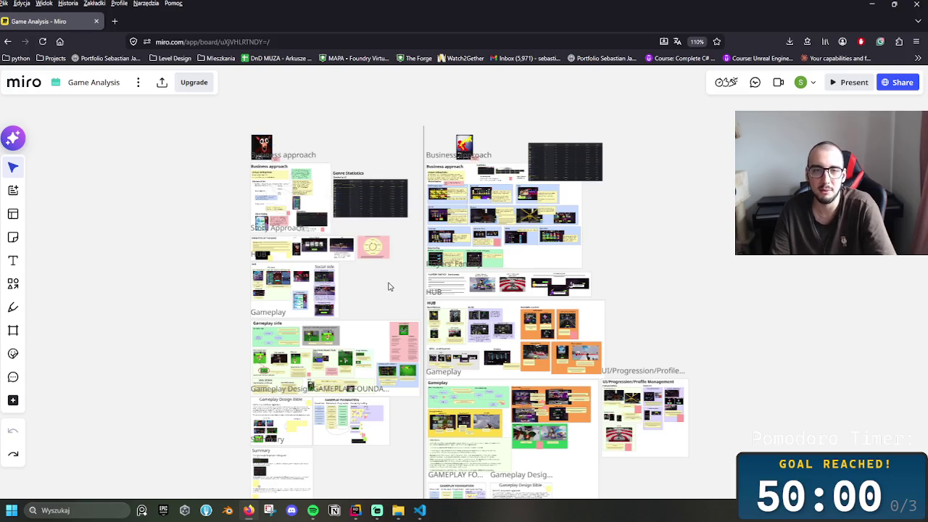
pyautogui.scroll(5, 268, 123)
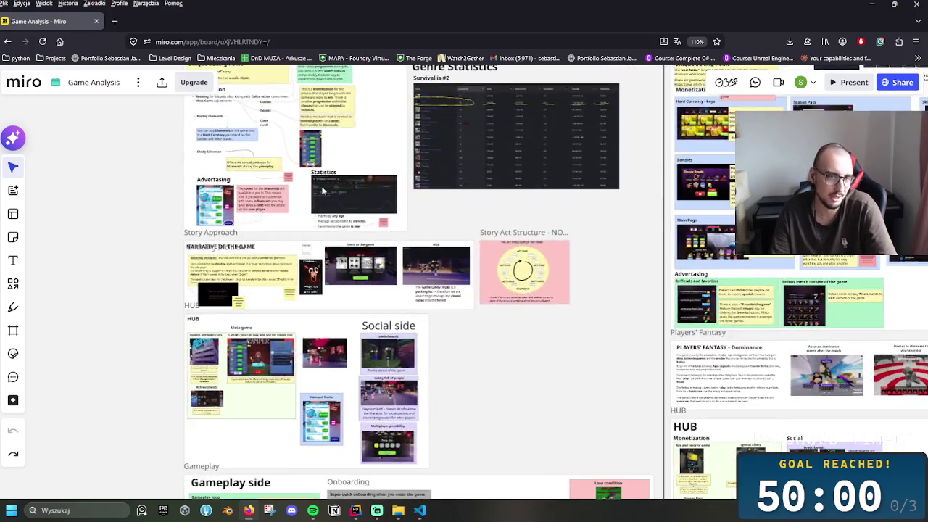
# - Scroll through Business approach, HUB, Social and Gameplay sides, then pan to Rivals' HUB beside 99 Nights' crafting notes
pyautogui.scroll(5, 308, 330)
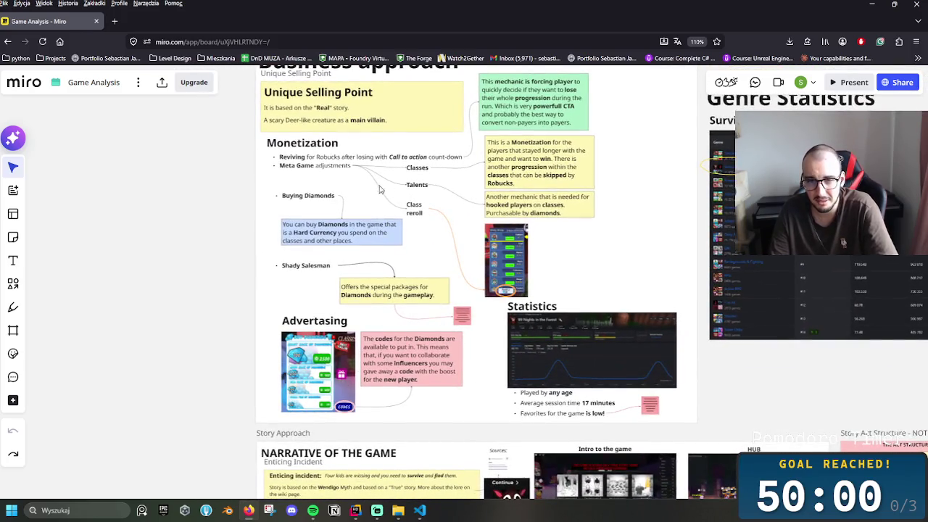
pyautogui.scroll(-3, 398, 187)
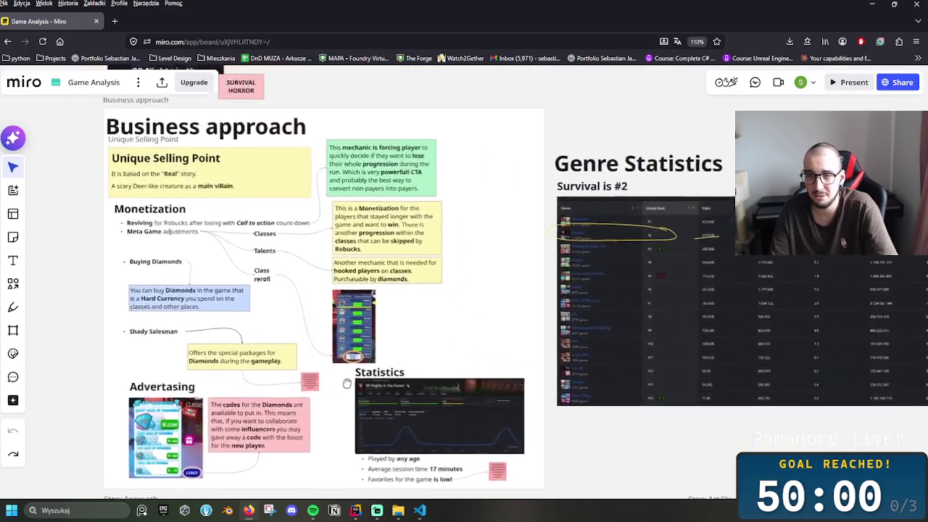
pyautogui.scroll(-5, 650, 321)
pyautogui.hscroll(4, 651, 322)
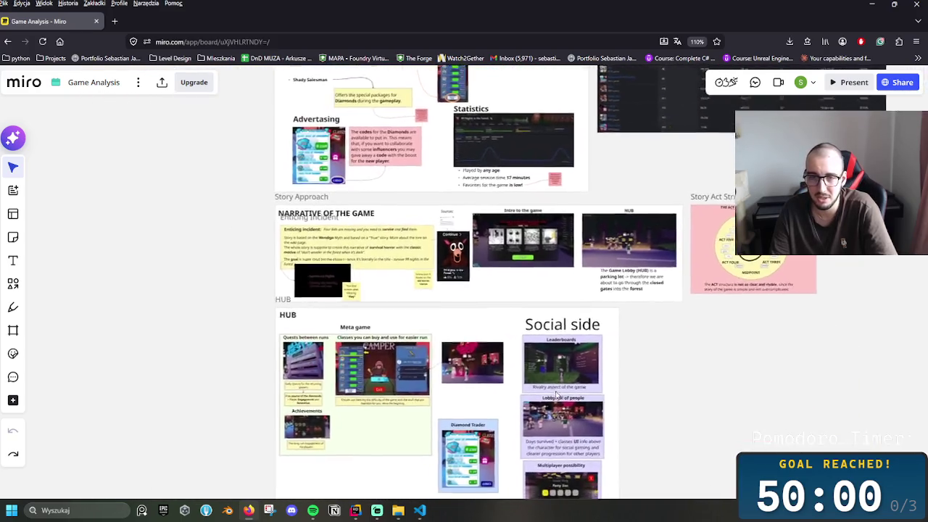
pyautogui.scroll(-1, 451, 401)
pyautogui.hscroll(-1, 451, 402)
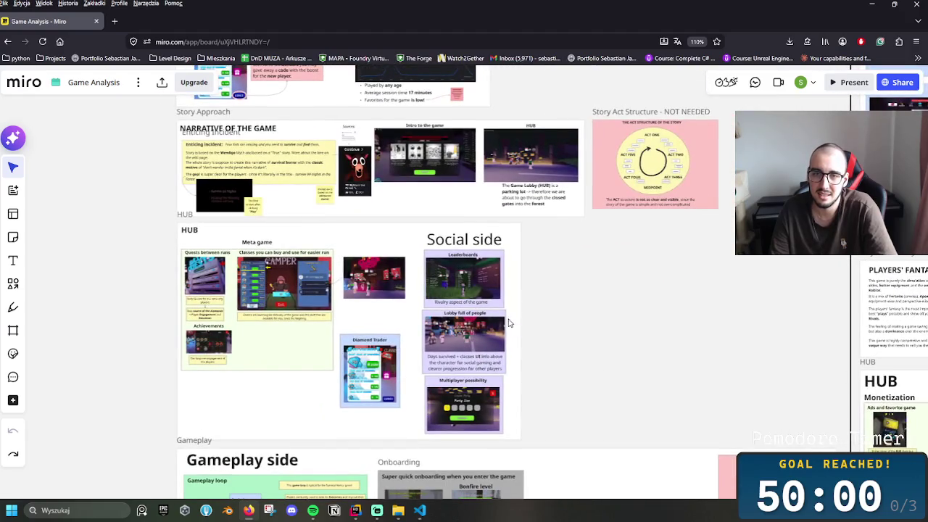
pyautogui.scroll(2, 545, 356)
pyautogui.scroll(-6, 580, 380)
pyautogui.hscroll(-1, 596, 326)
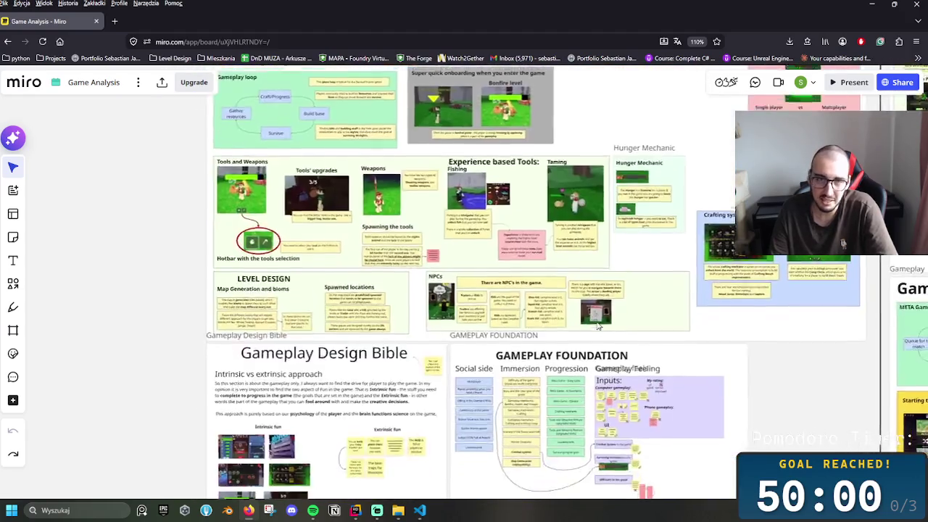
pyautogui.scroll(-2, 597, 326)
pyautogui.moveTo(525, 175)
pyautogui.mouseDown()
pyautogui.moveTo(307, 150)
pyautogui.moveTo(336, 141)
pyautogui.moveTo(263, 135)
pyautogui.moveTo(28, 183)
pyautogui.mouseUp()
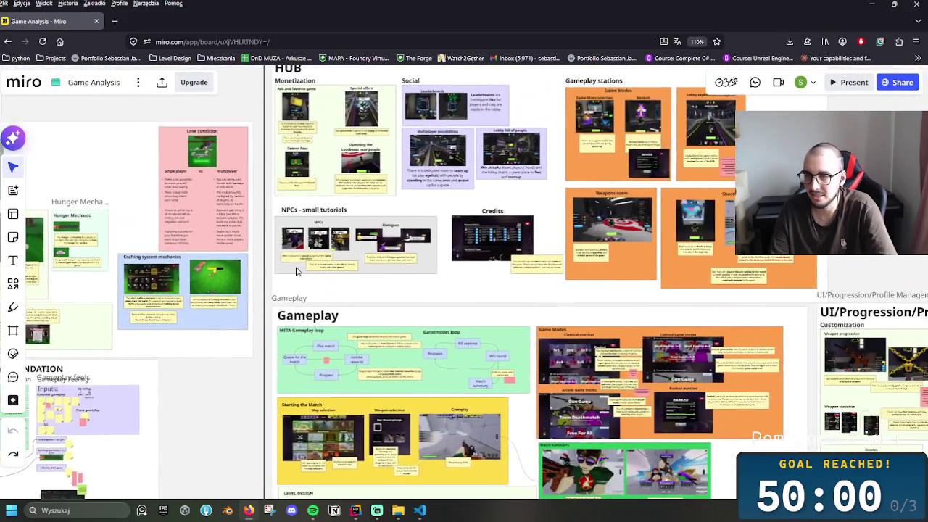
# - Pan and zoom past the UI/Progression/Profile Management section toward the Gameplay Foundation frame
pyautogui.moveTo(435, 290); pyautogui.dragTo(251, 218)
pyautogui.moveTo(472, 348)
pyautogui.mouseDown()
pyautogui.moveTo(454, 328)
pyautogui.moveTo(504, 404)
pyautogui.moveTo(580, 391)
pyautogui.mouseUp()
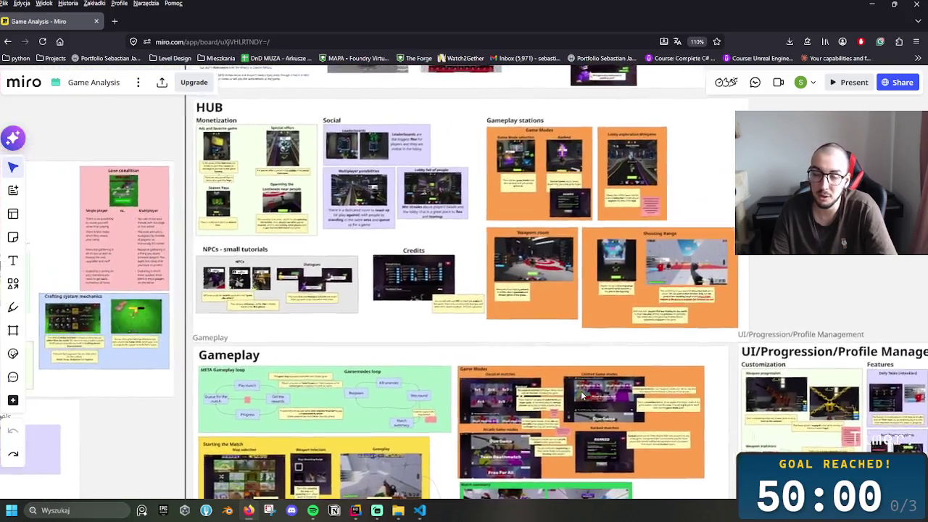
pyautogui.scroll(-2, 581, 391)
pyautogui.scroll(-5, 552, 433)
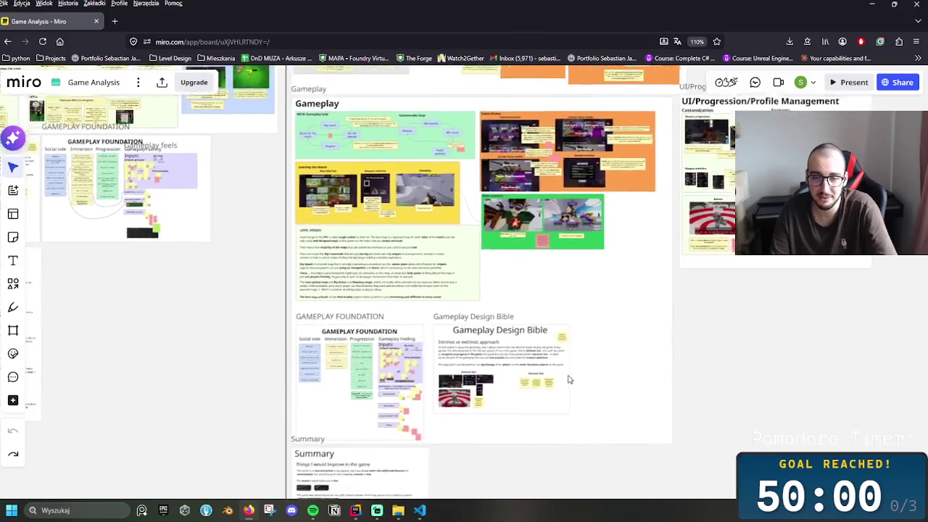
pyautogui.scroll(3, 421, 414)
pyautogui.scroll(-5, 377, 388)
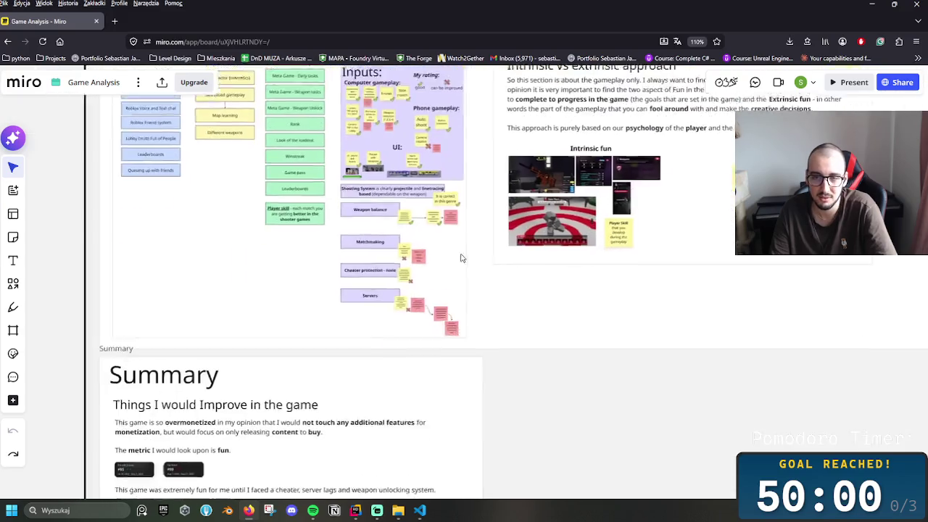
pyautogui.hscroll(-5, 497, 406)
pyautogui.scroll(5, 526, 429)
pyautogui.scroll(-5, 526, 429)
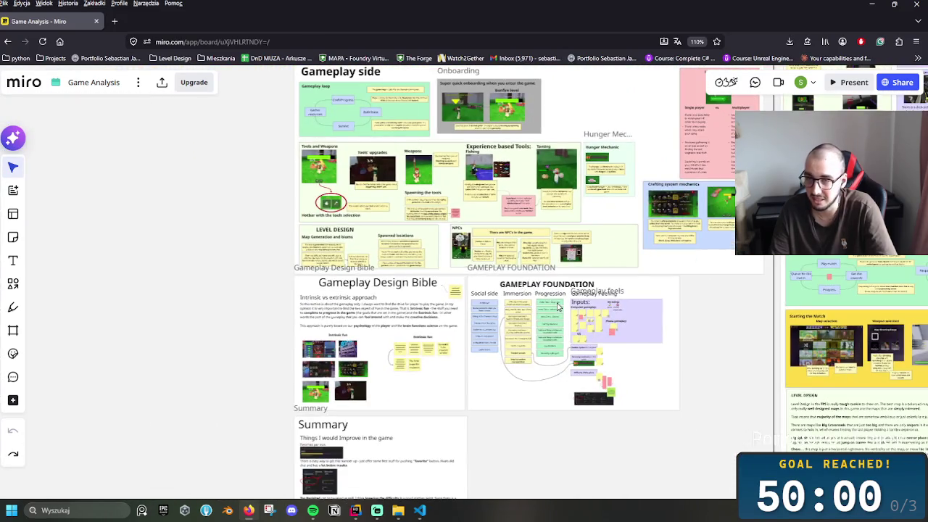
# - Pan to the Summary frame and Design Bible, then settle on the Gameplay column
pyautogui.moveTo(679, 360)
pyautogui.mouseDown()
pyautogui.moveTo(608, 326)
pyautogui.moveTo(517, 303)
pyautogui.mouseUp()
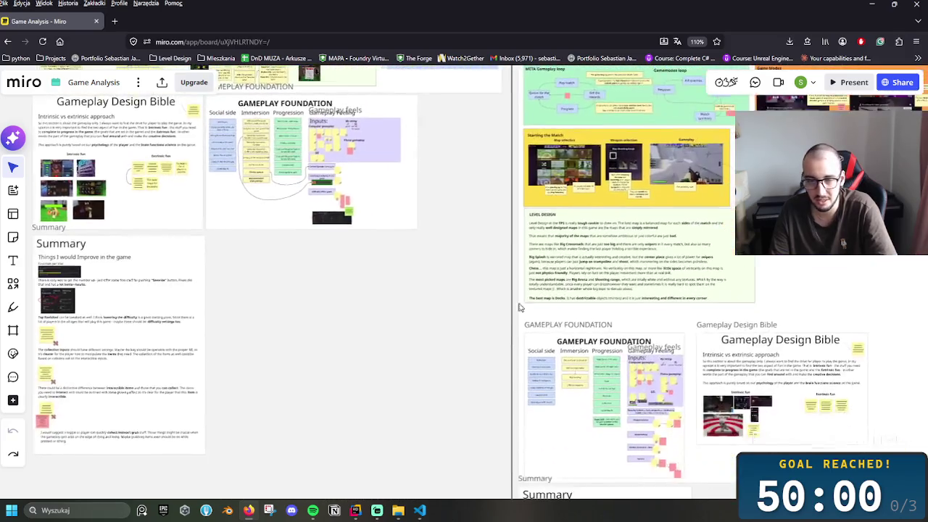
pyautogui.scroll(-1, 392, 352)
pyautogui.scroll(10, 414, 373)
pyautogui.hscroll(-4, 566, 425)
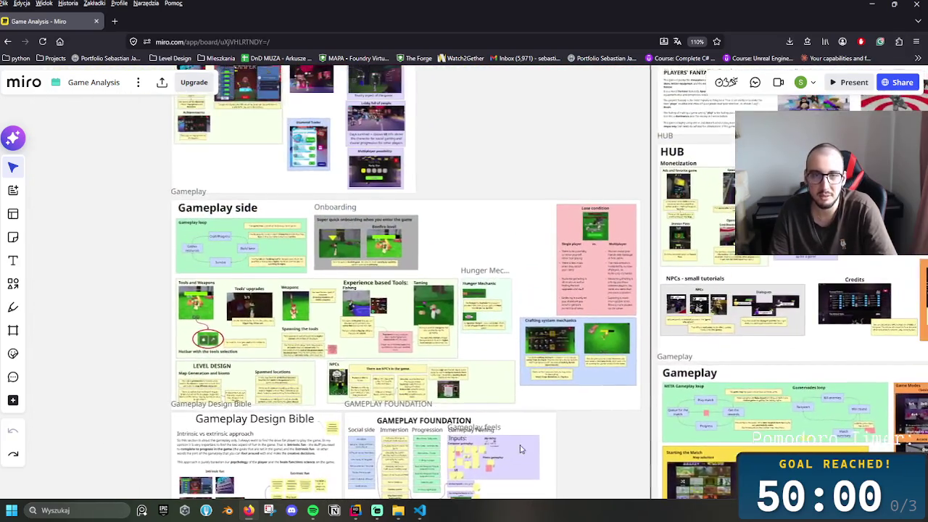
pyautogui.scroll(-5, 553, 320)
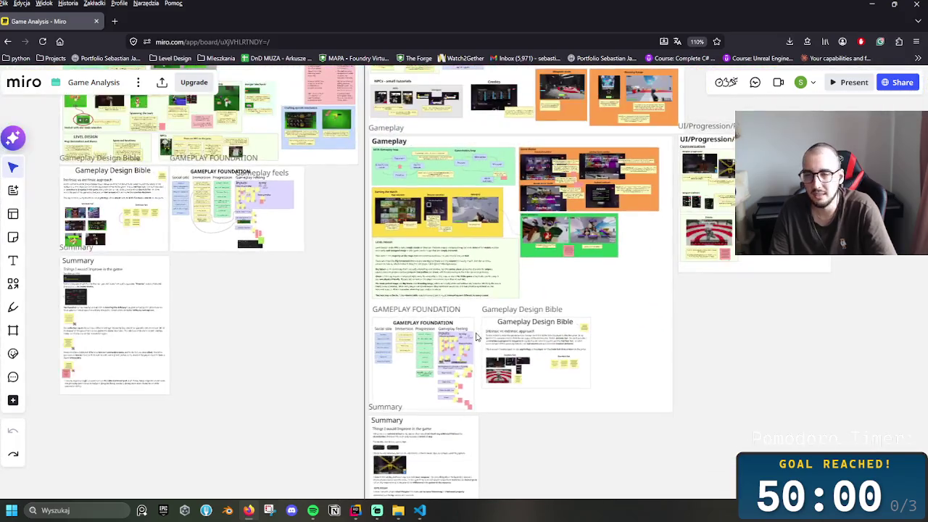
pyautogui.scroll(-1, 593, 325)
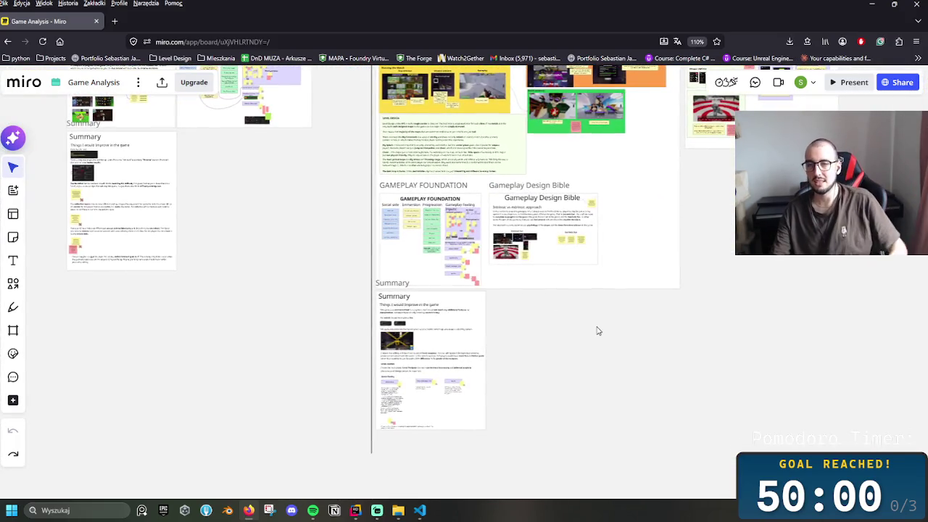
pyautogui.scroll(4, 659, 298)
pyautogui.hscroll(-1, 659, 298)
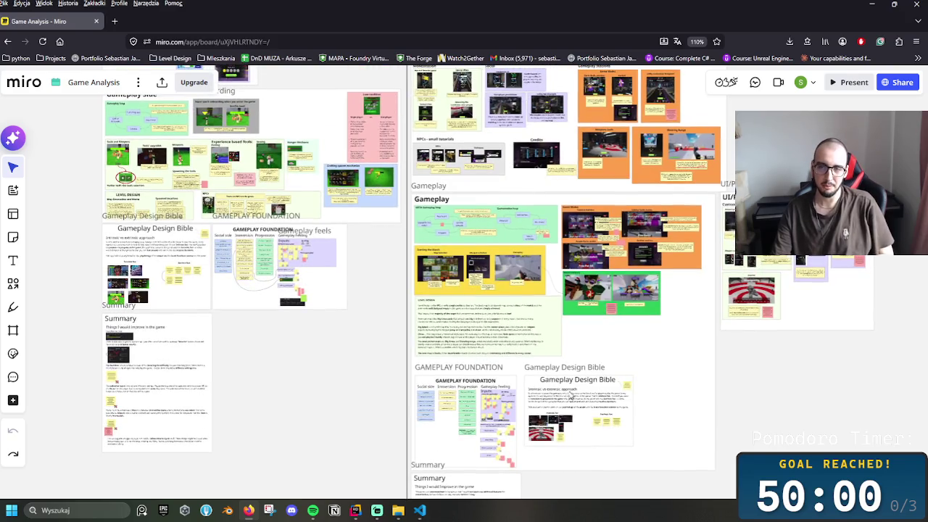
pyautogui.scroll(3, 628, 399)
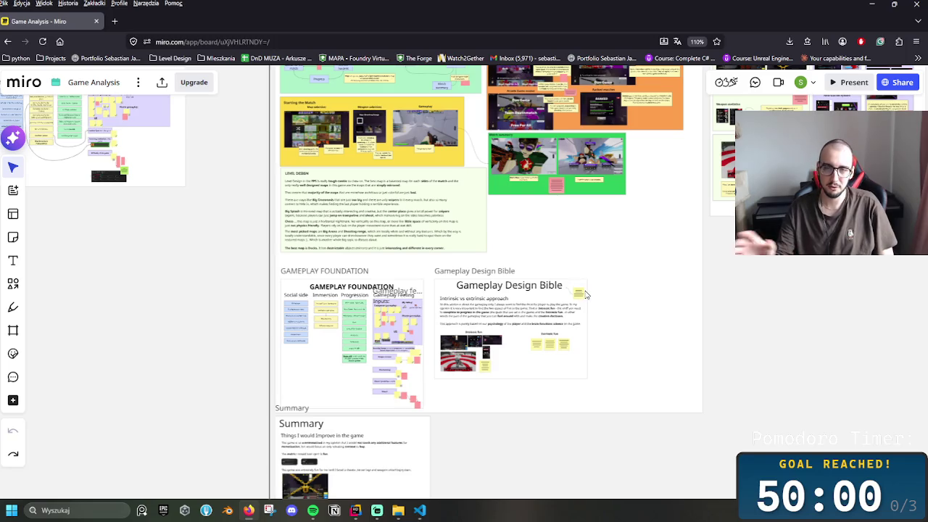
pyautogui.scroll(3, 578, 245)
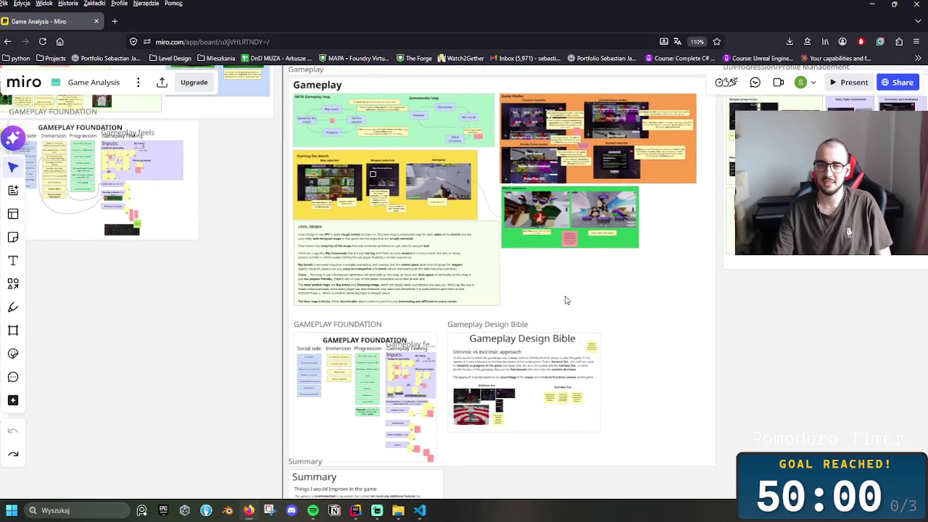
# - Inspect the GAMEPLAY FOUNDATION frame, then zoom out to show both game boards side by side
pyautogui.scroll(5, 524, 423)
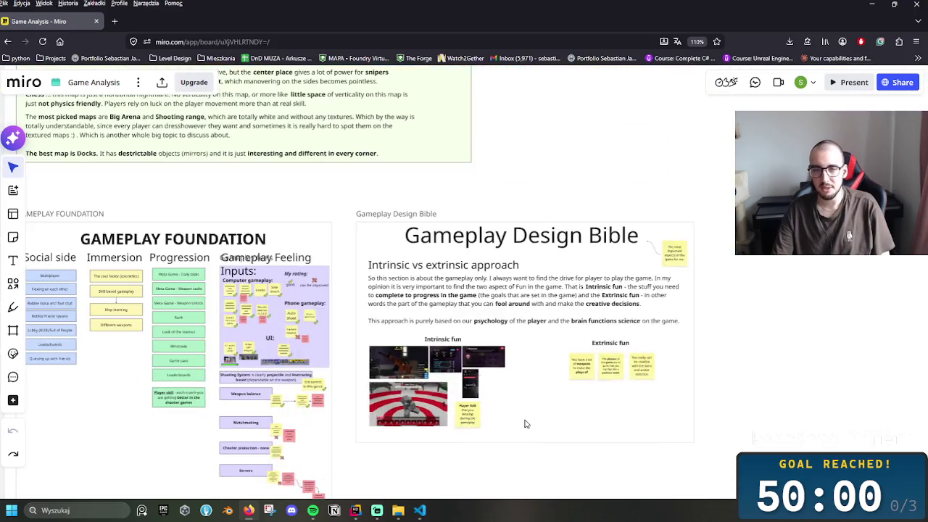
pyautogui.moveTo(243, 295); pyautogui.dragTo(599, 351)
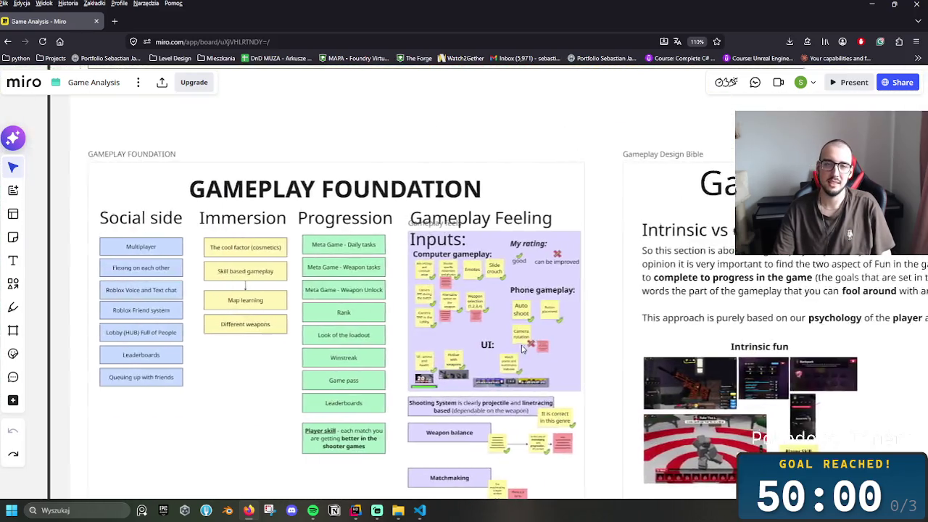
pyautogui.scroll(-3, 542, 347)
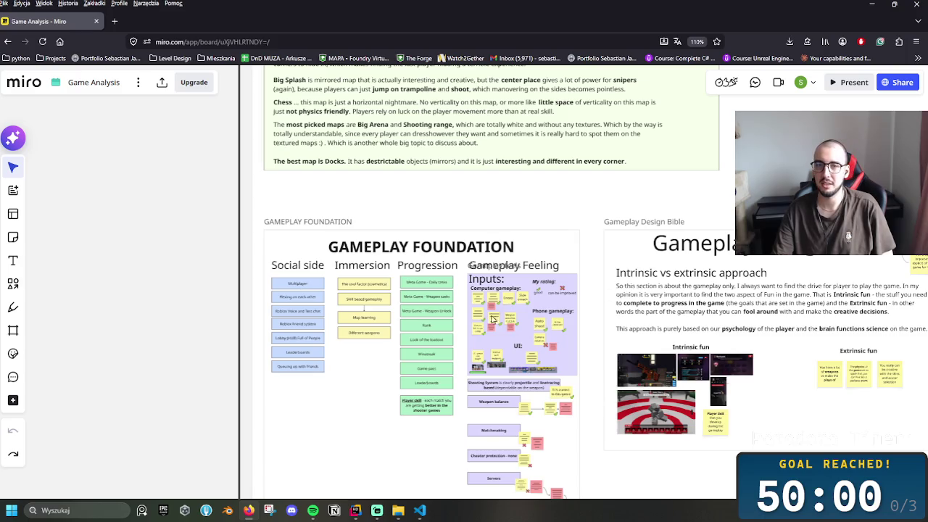
pyautogui.scroll(-3, 557, 363)
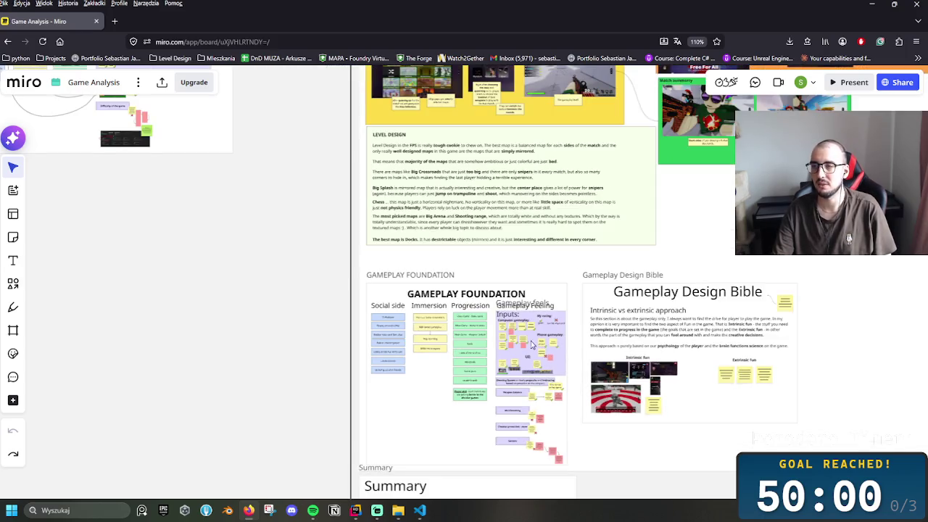
pyautogui.scroll(8, 540, 360)
pyautogui.hscroll(-8, 482, 345)
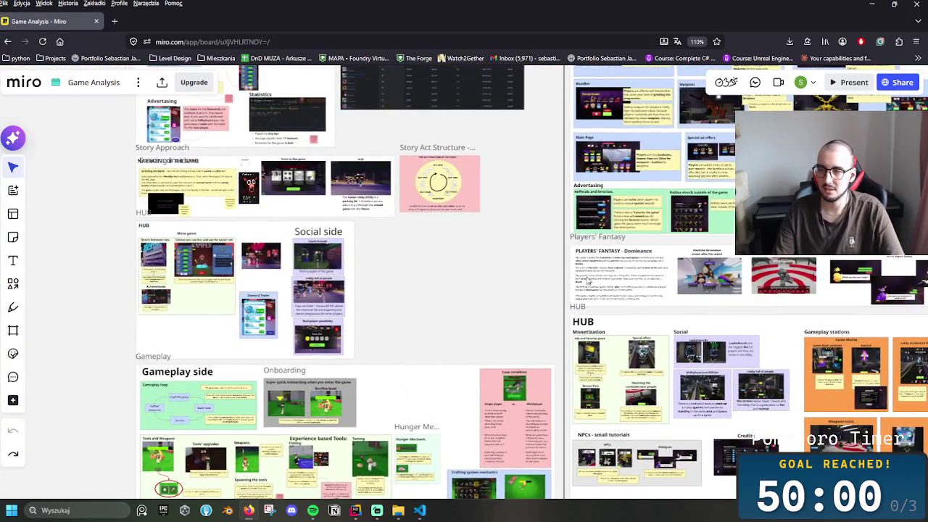
pyautogui.scroll(-3, 580, 283)
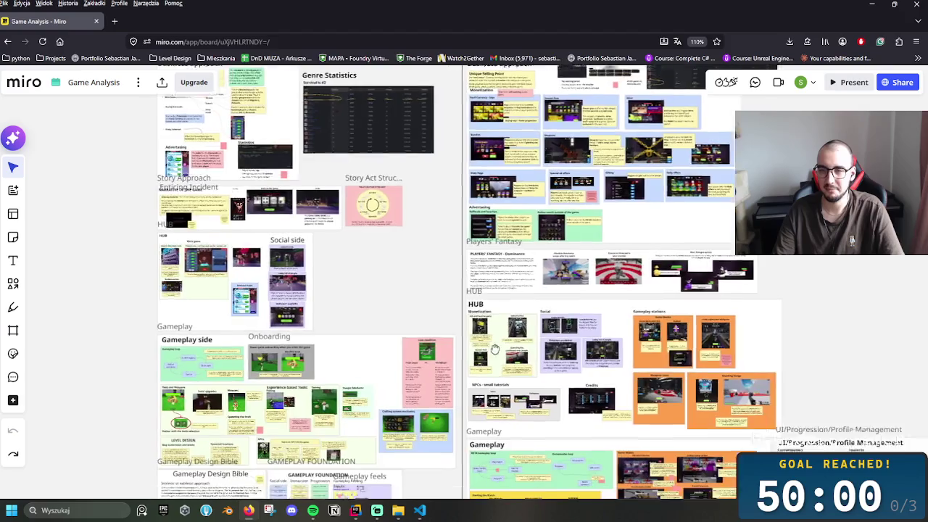
pyautogui.scroll(3, 486, 355)
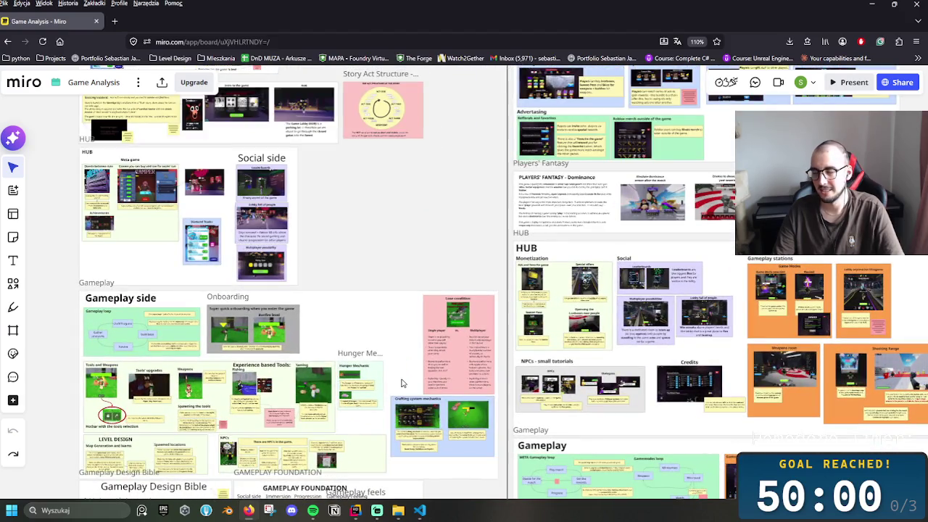